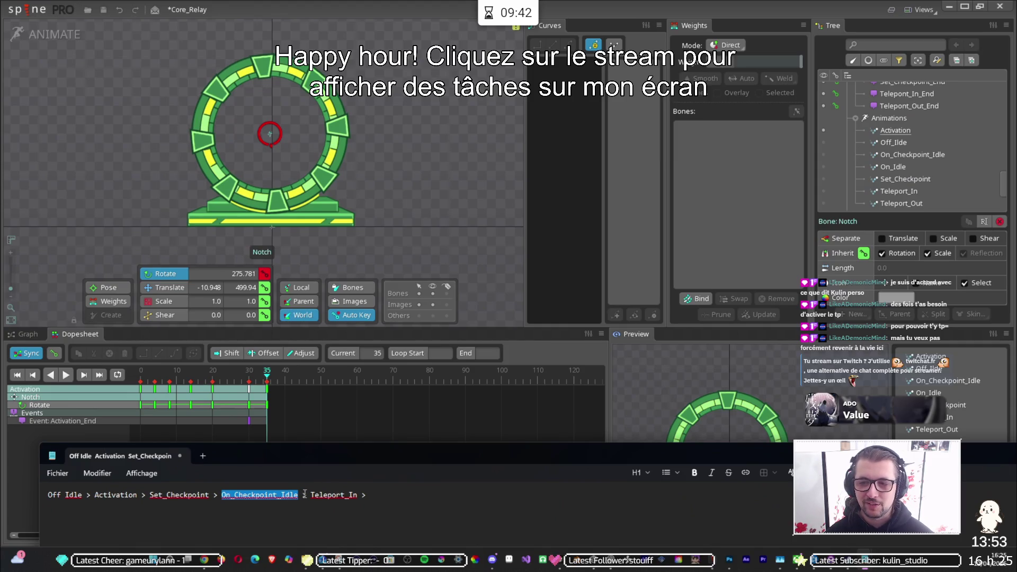
Step: Add Teleport_Out after Teleport_In on the first sequence line of the notes
{"action": "left_click_drag", "start_coordinate": [310, 494], "coordinate": [348, 494]}
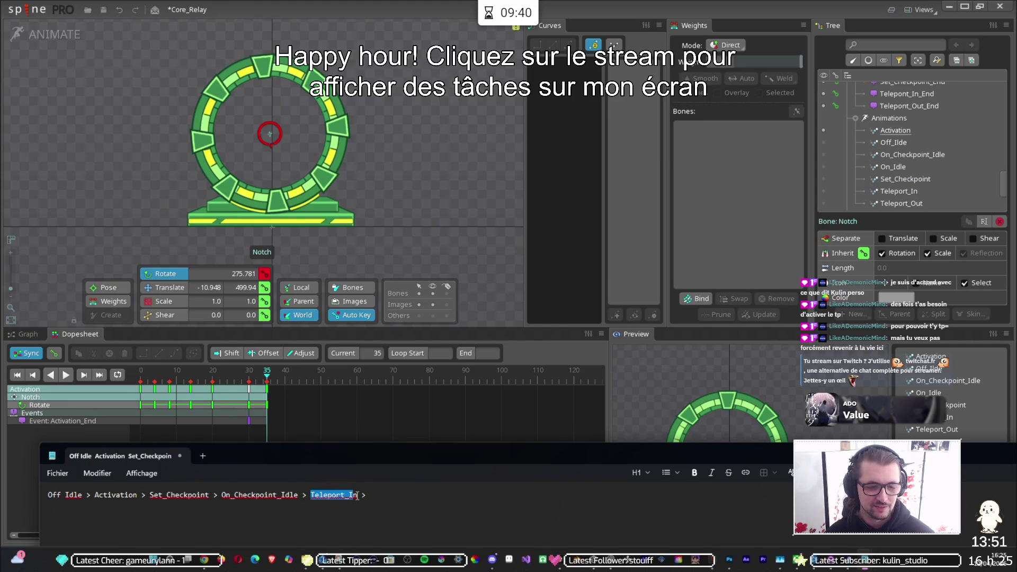
{"action": "left_click", "coordinate": [366, 495]}
{"action": "type", "text": "Telepo"}
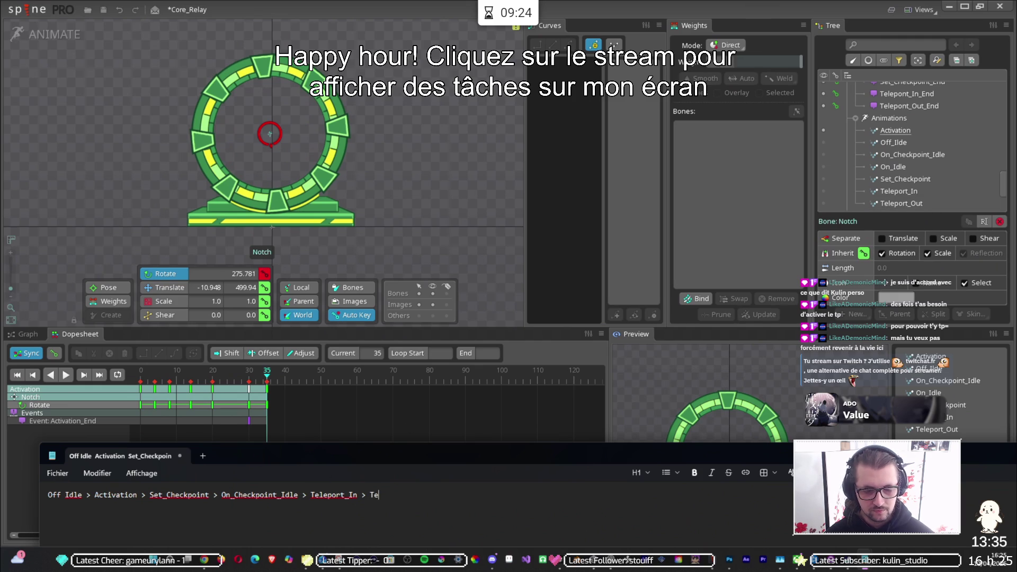
{"action": "type", "text": "rt"}
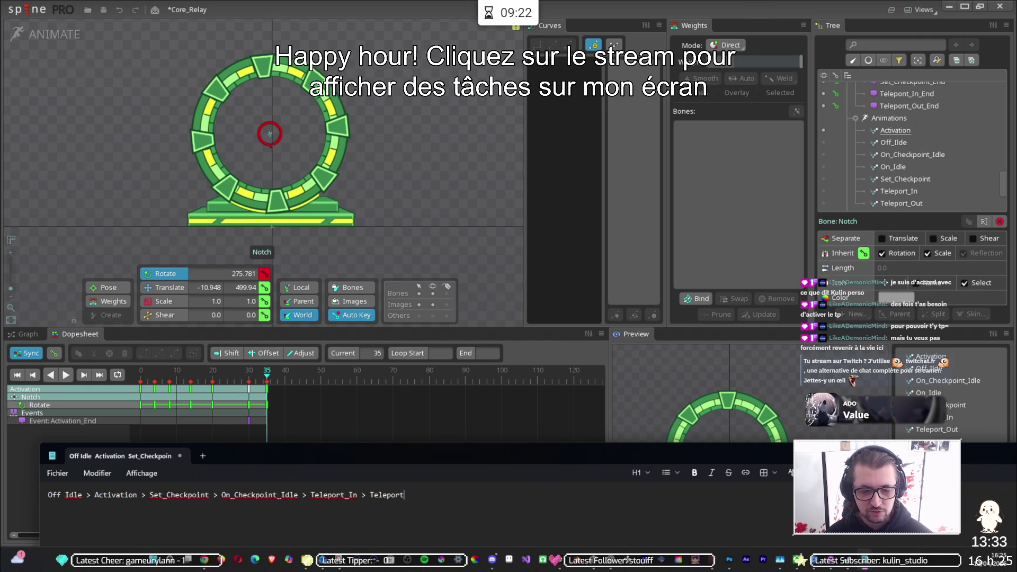
{"action": "key", "text": "BackSpace"}
{"action": "key", "text": "BackSpace"}
{"action": "type", "text": "Out"}
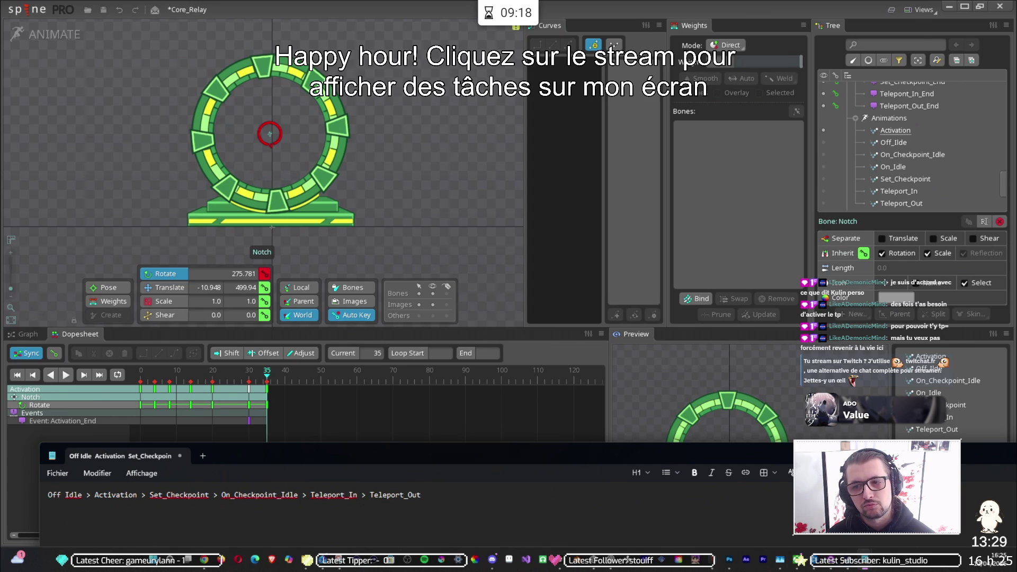
Step: Move Teleport_Out onto a new second line and fix its leading arrow
{"action": "left_click_drag", "start_coordinate": [428, 497], "coordinate": [358, 496]}
{"action": "key", "text": "ctrl+c"}
{"action": "key", "text": "BackSpace"}
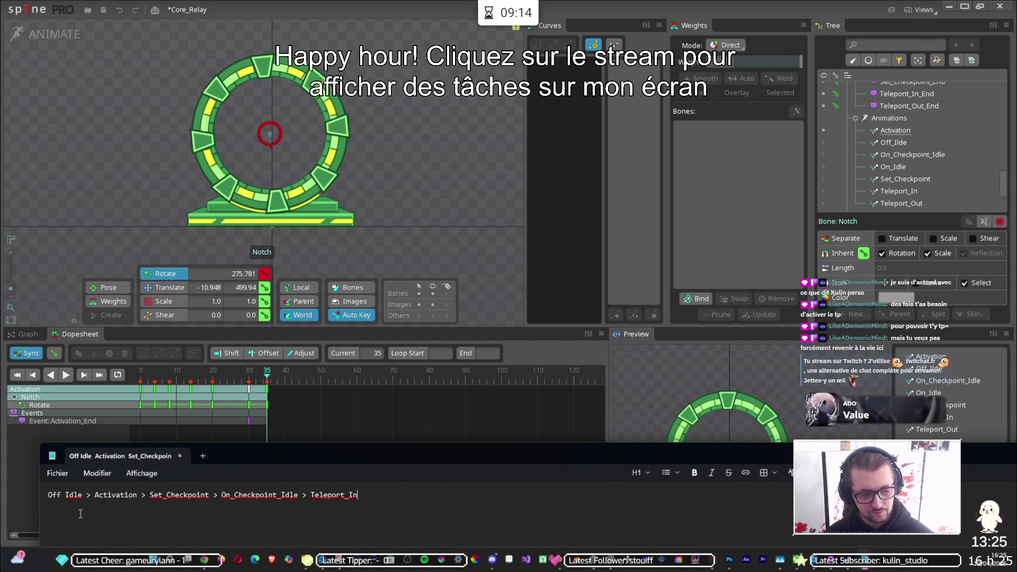
{"action": "key", "text": "ctrl+v"}
{"action": "left_click", "coordinate": [60, 504]}
{"action": "key", "text": "BackSpace"}
{"action": "key", "text": "BackSpace"}
{"action": "key", "text": "BackSpace"}
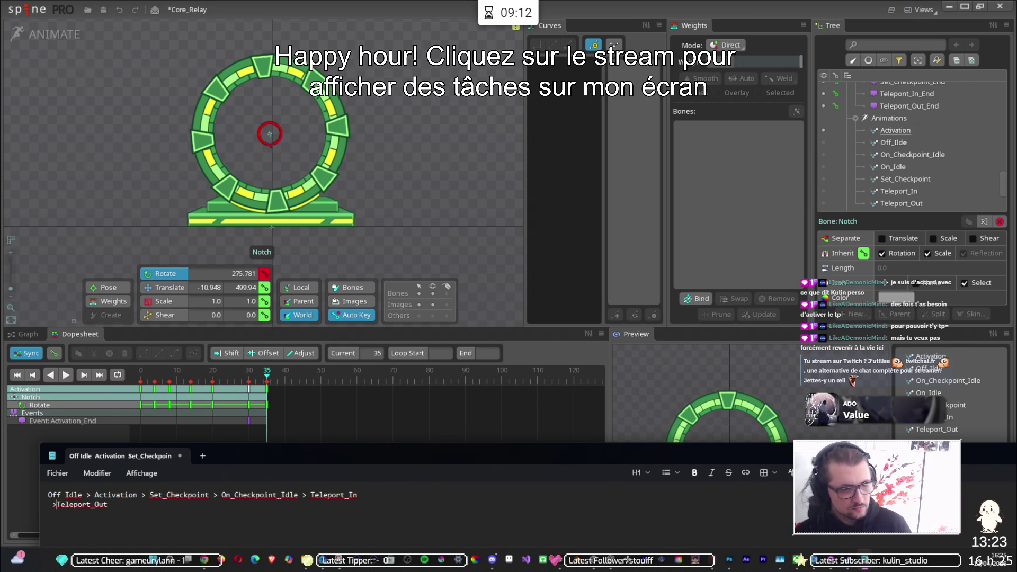
{"action": "type", "text": ">"}
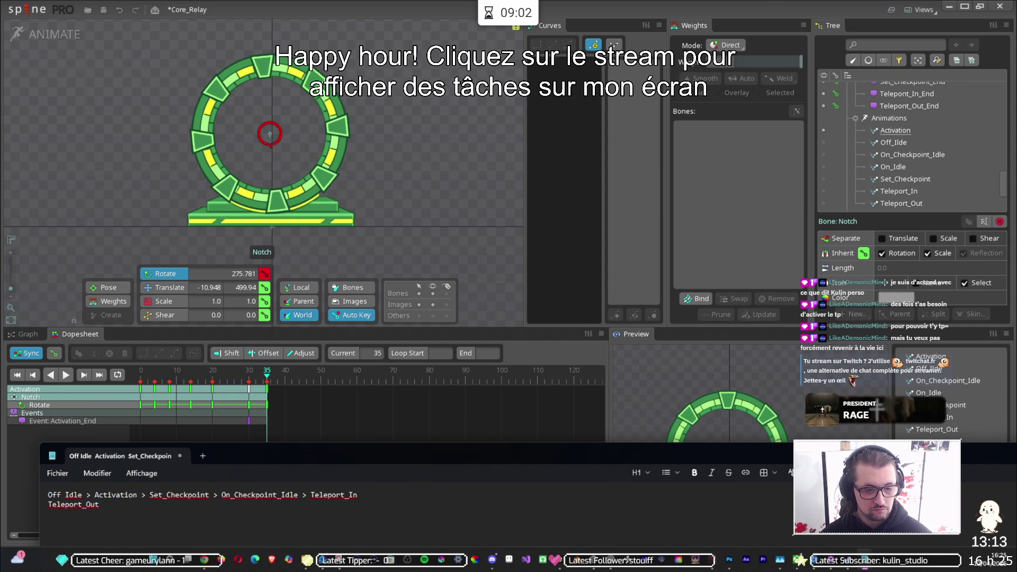
{"action": "type", "text": "o"}
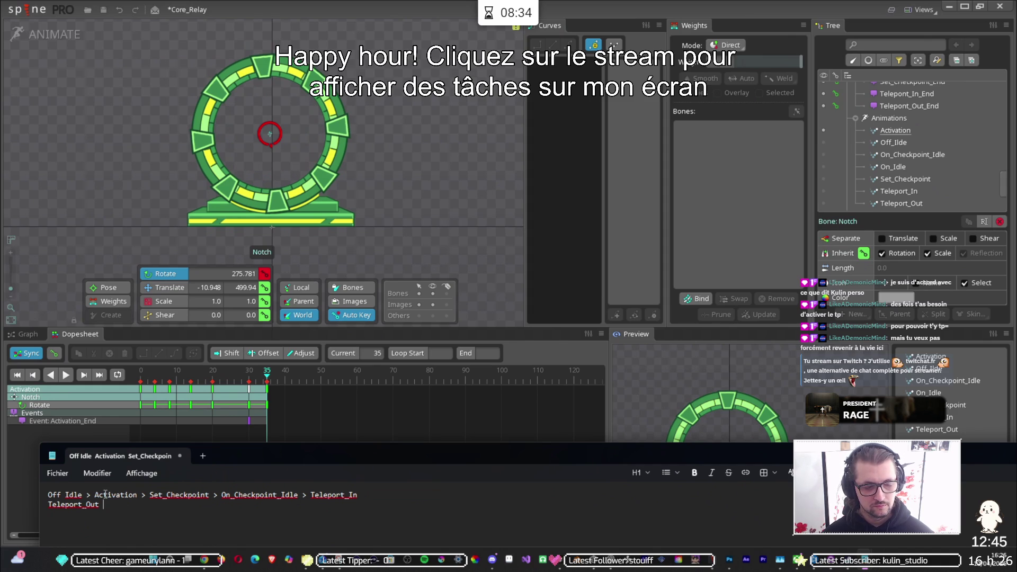
Step: Copy On_Checkpoint_Idle to the end of the Teleport_Out line, removing the extra space
{"action": "mouse_move", "coordinate": [297, 494]}
{"action": "left_mouse_down"}
{"action": "mouse_move", "coordinate": [103, 505]}
{"action": "mouse_move", "coordinate": [218, 496]}
{"action": "left_mouse_up"}
{"action": "key", "text": "ctrl+c"}
{"action": "left_click", "coordinate": [120, 507]}
{"action": "type", "text": ">"}
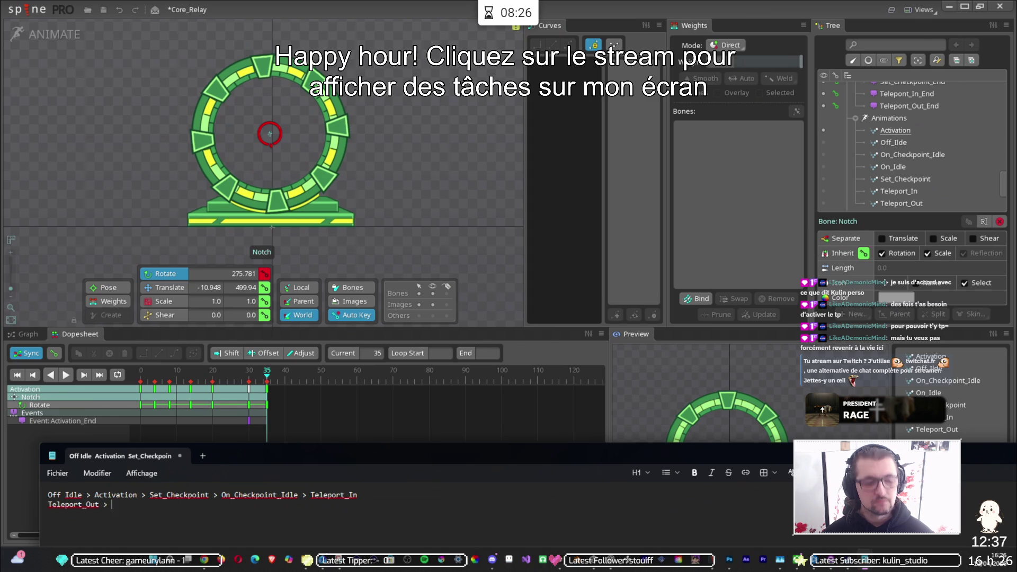
{"action": "key", "text": "ctrl+v"}
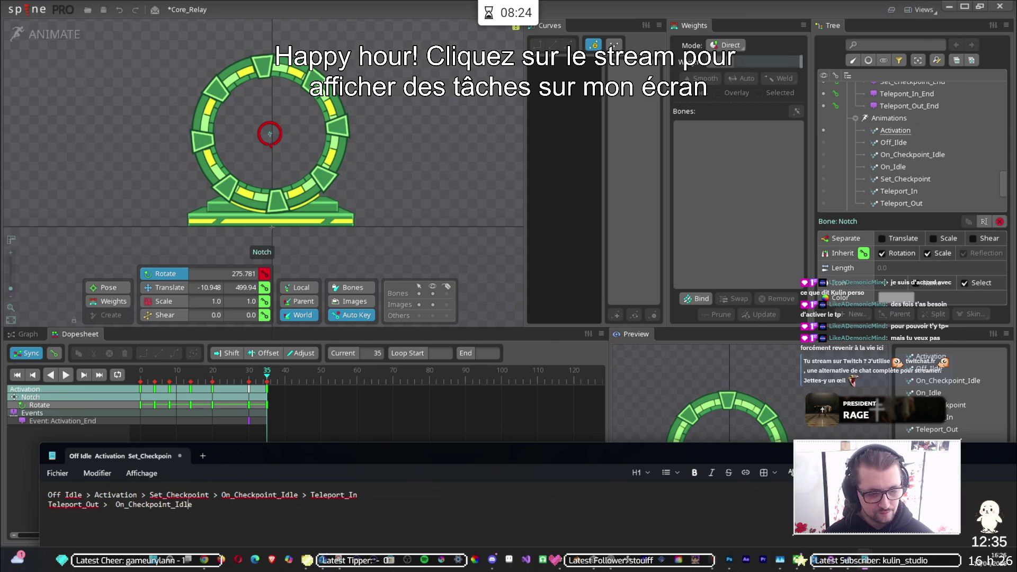
{"action": "key", "text": "BackSpace"}
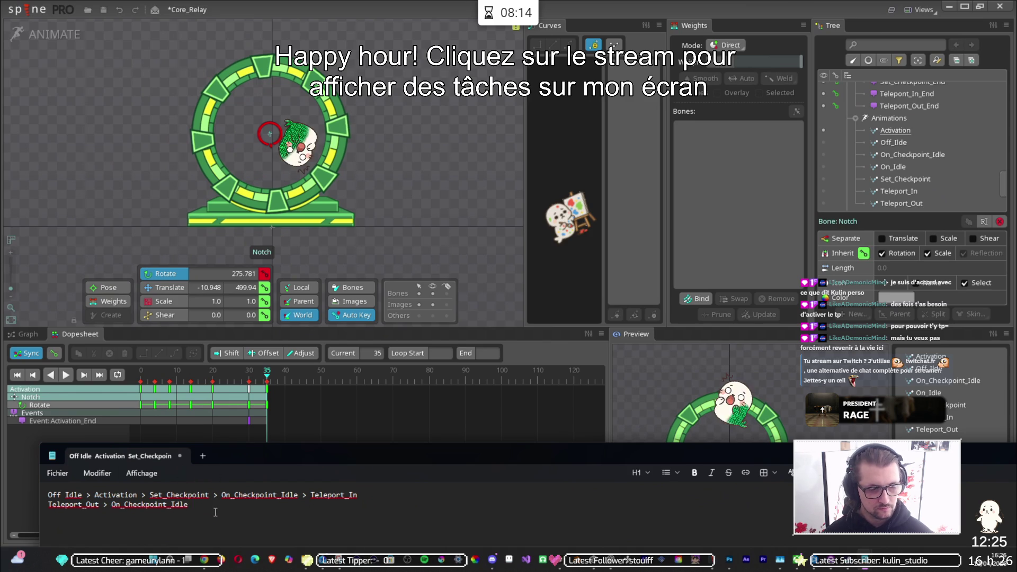
Step: Duplicate the first sequence line below and change its Off Idle to On Idle
{"action": "mouse_move", "coordinate": [358, 494]}
{"action": "left_mouse_down"}
{"action": "mouse_move", "coordinate": [74, 486]}
{"action": "mouse_move", "coordinate": [87, 506]}
{"action": "mouse_move", "coordinate": [170, 506]}
{"action": "left_mouse_up"}
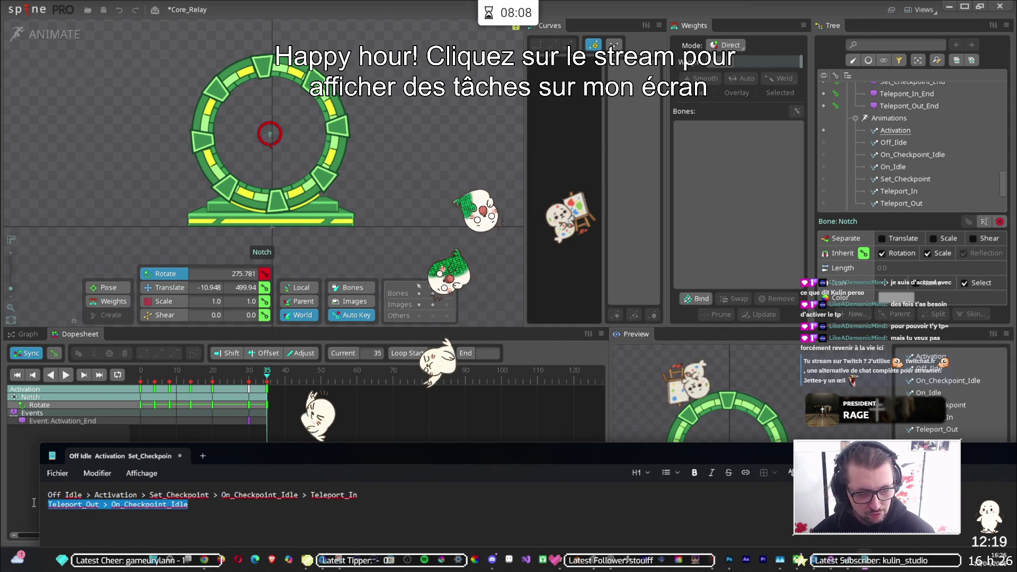
{"action": "left_click", "coordinate": [95, 494]}
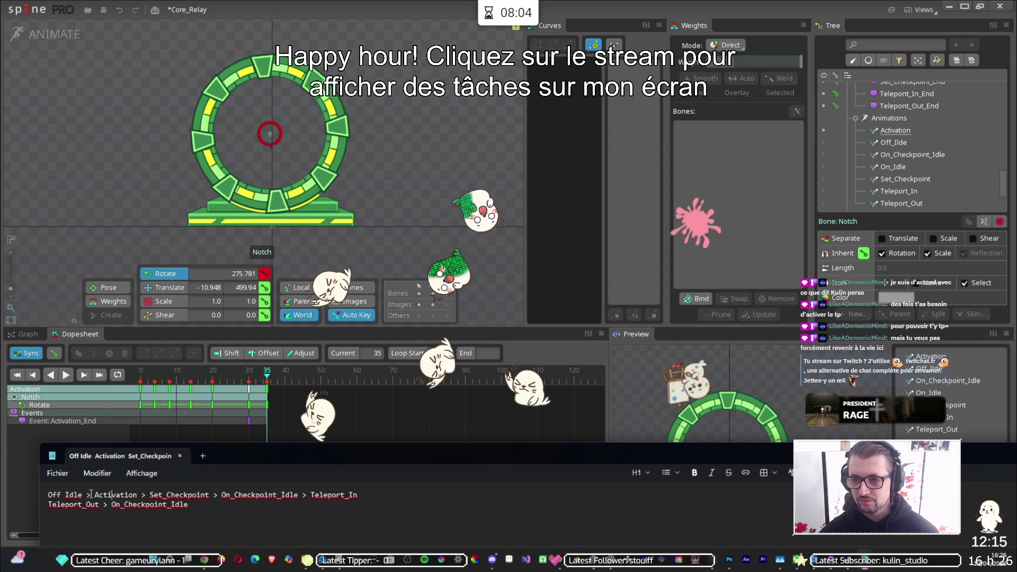
{"action": "right_click", "coordinate": [357, 494]}
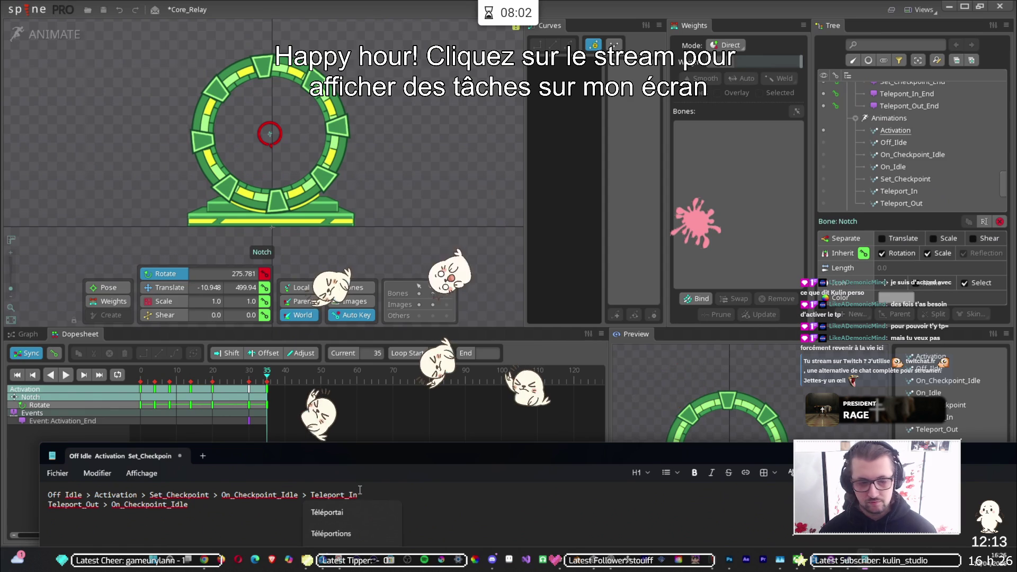
{"action": "key", "text": "Escape"}
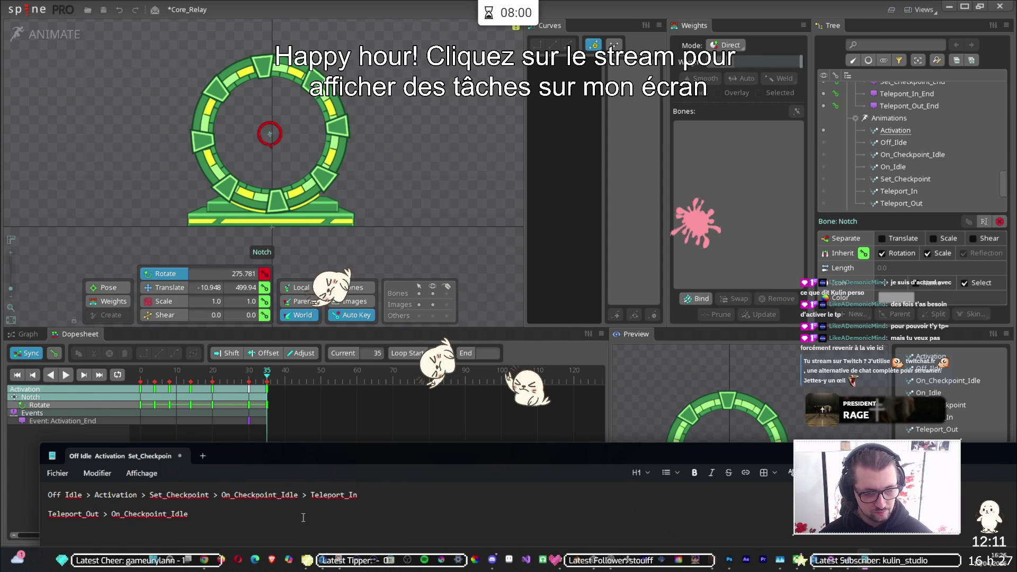
{"action": "left_click_drag", "start_coordinate": [358, 494], "coordinate": [13, 475]}
{"action": "key", "text": "ctrl+c"}
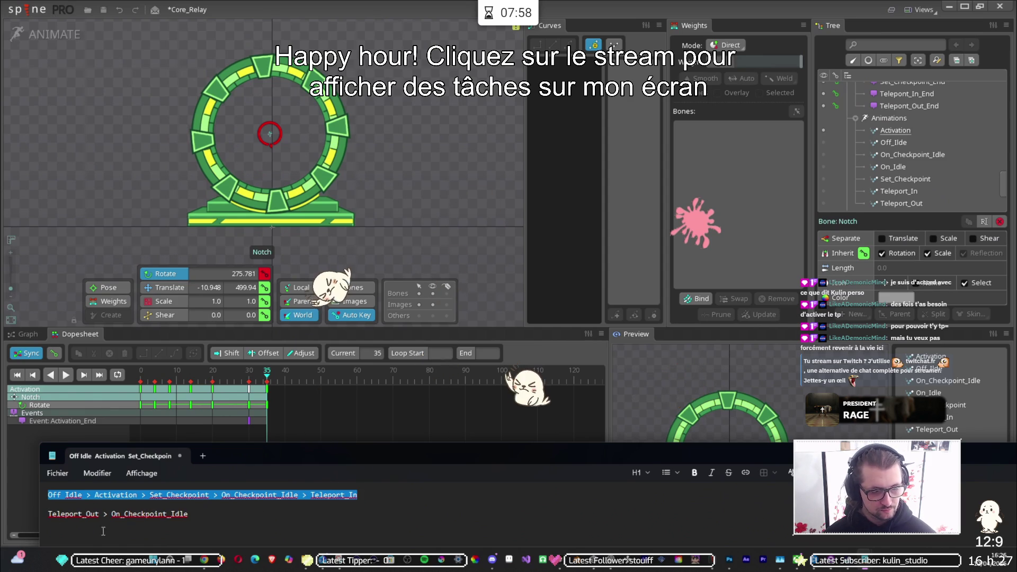
{"action": "left_click", "coordinate": [56, 503]}
{"action": "key", "text": "ctrl+v"}
{"action": "key", "text": "BackSpace"}
{"action": "key", "text": "BackSpace"}
{"action": "type", "text": "n"}
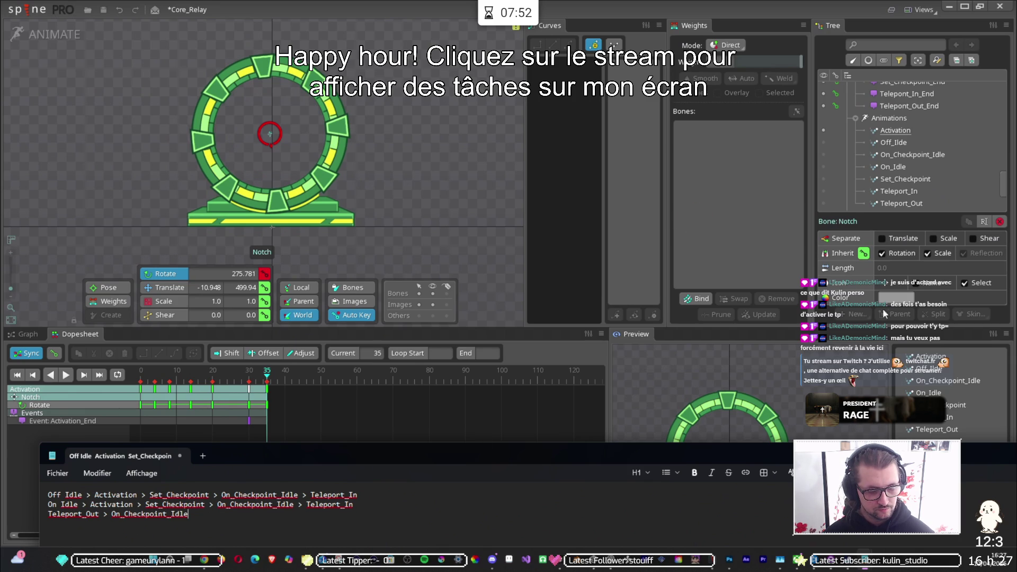
Step: Review the Activation and Idle entries on the first line of the notes
{"action": "left_click_drag", "start_coordinate": [94, 497], "coordinate": [116, 500]}
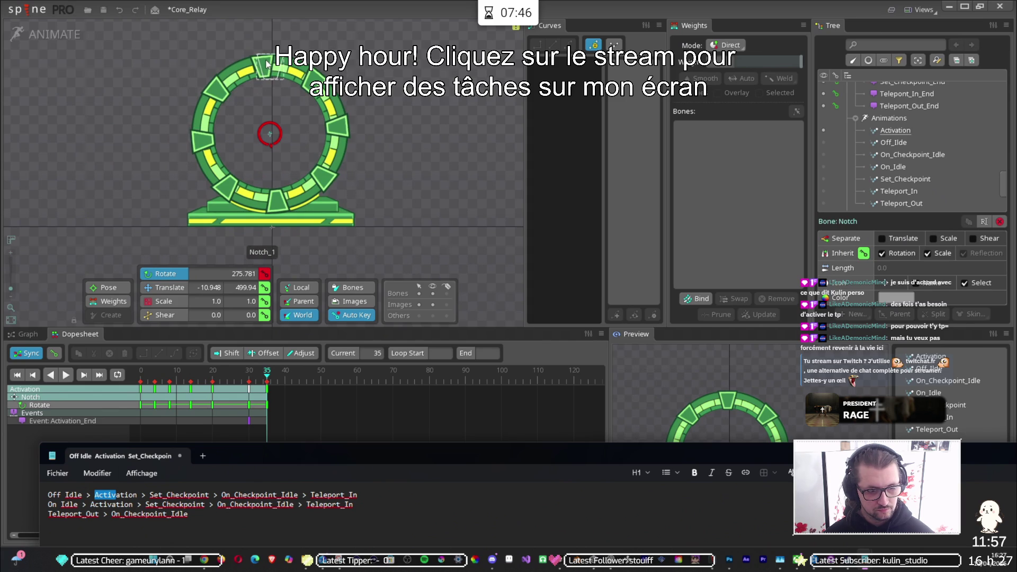
{"action": "left_click", "coordinate": [71, 498]}
{"action": "right_click", "coordinate": [78, 497]}
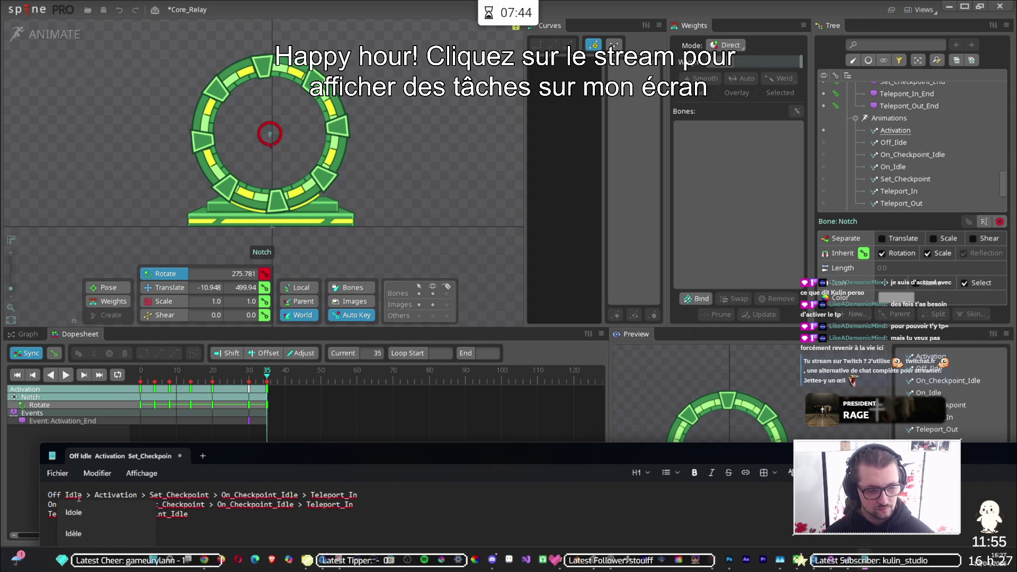
Step: Back in Spine, delete the Notch rotation keys at frame 35 of Activation
{"action": "left_click", "coordinate": [268, 377]}
{"action": "left_click_drag", "start_coordinate": [269, 377], "coordinate": [249, 377]}
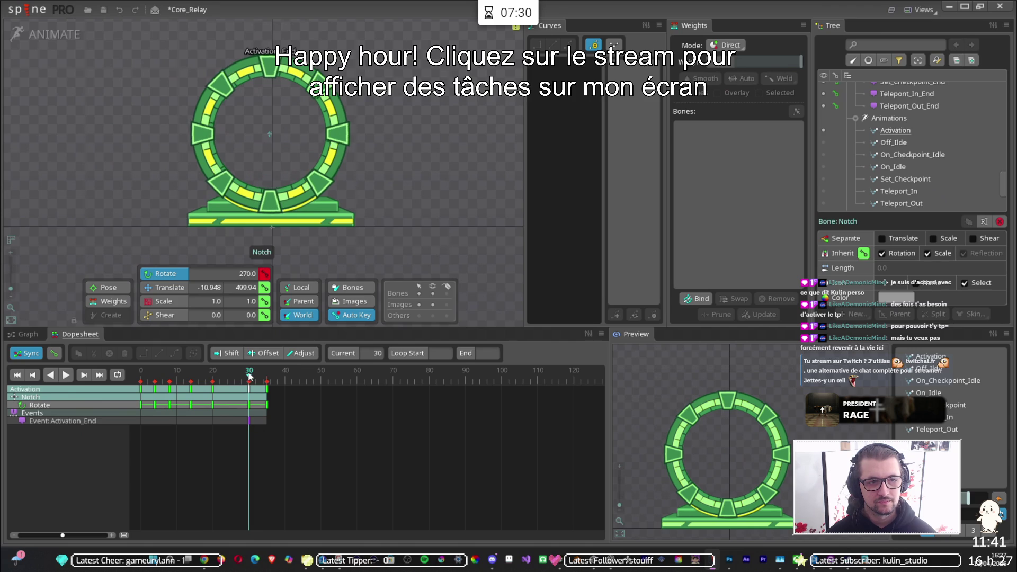
{"action": "mouse_move", "coordinate": [248, 378]}
{"action": "left_mouse_down"}
{"action": "mouse_move", "coordinate": [277, 377]}
{"action": "mouse_move", "coordinate": [221, 374]}
{"action": "mouse_move", "coordinate": [277, 371]}
{"action": "left_mouse_up"}
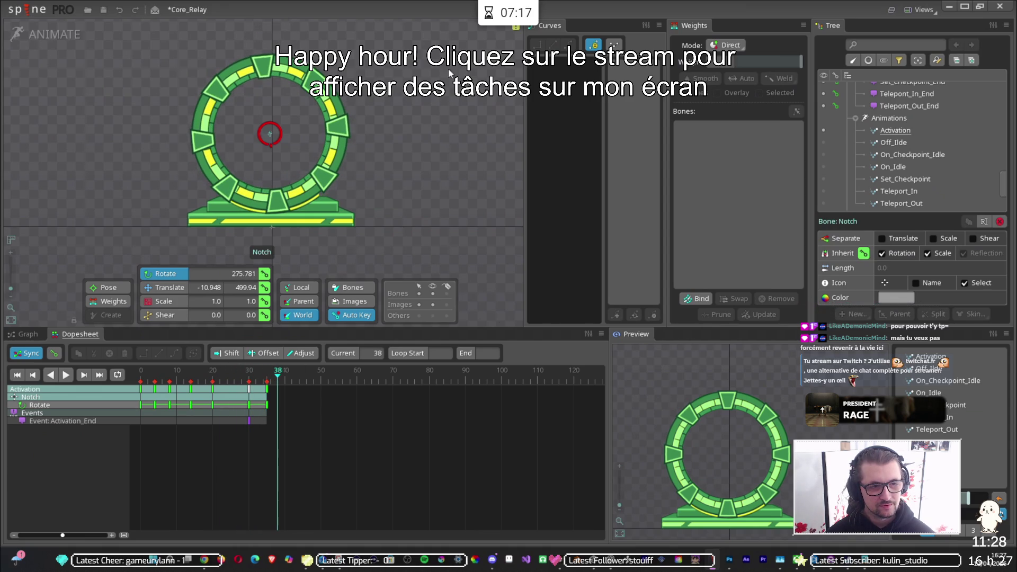
{"action": "left_click", "coordinate": [267, 389]}
{"action": "key", "text": "Delete"}
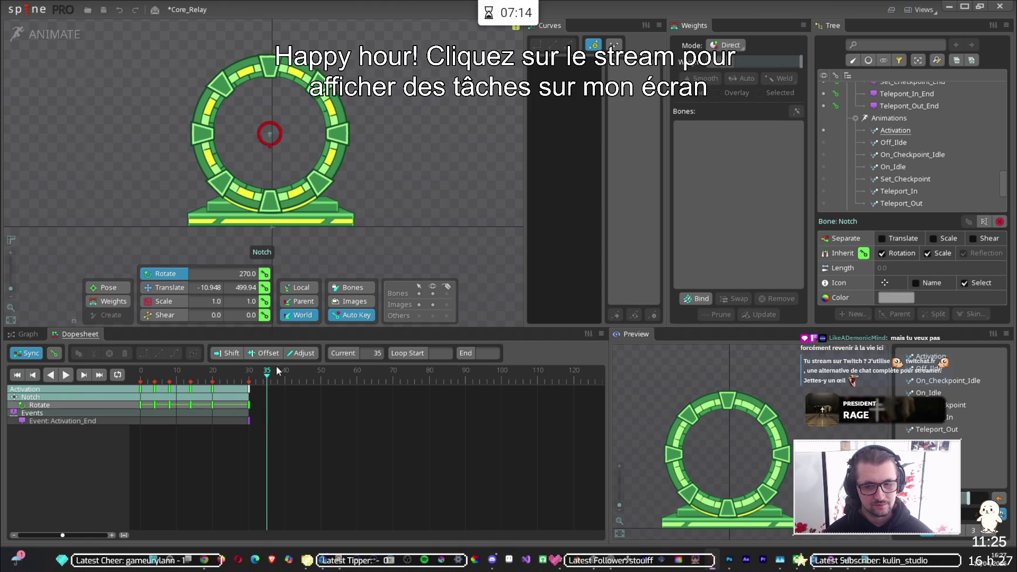
Step: Scrub the Activation timeline and play it in the Preview panel
{"action": "left_click_drag", "start_coordinate": [266, 373], "coordinate": [141, 379]}
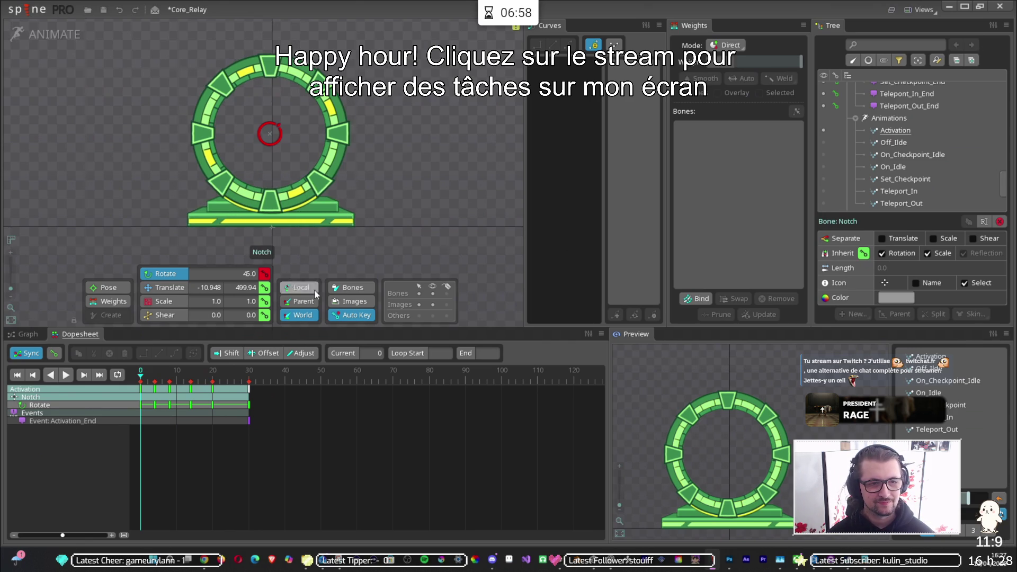
{"action": "left_click_drag", "start_coordinate": [141, 374], "coordinate": [187, 377]}
{"action": "key", "text": "space"}
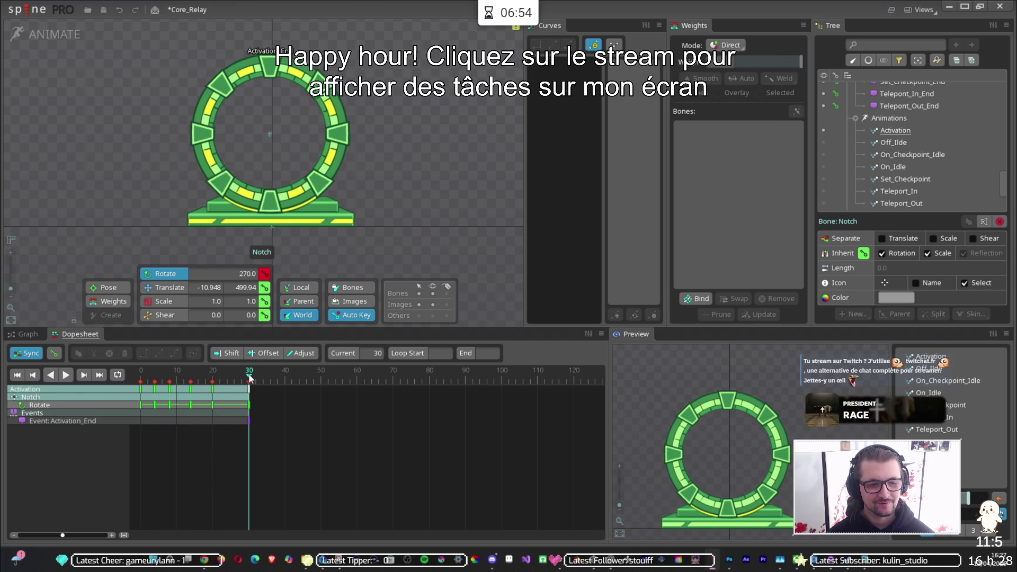
{"action": "left_click", "coordinate": [908, 358]}
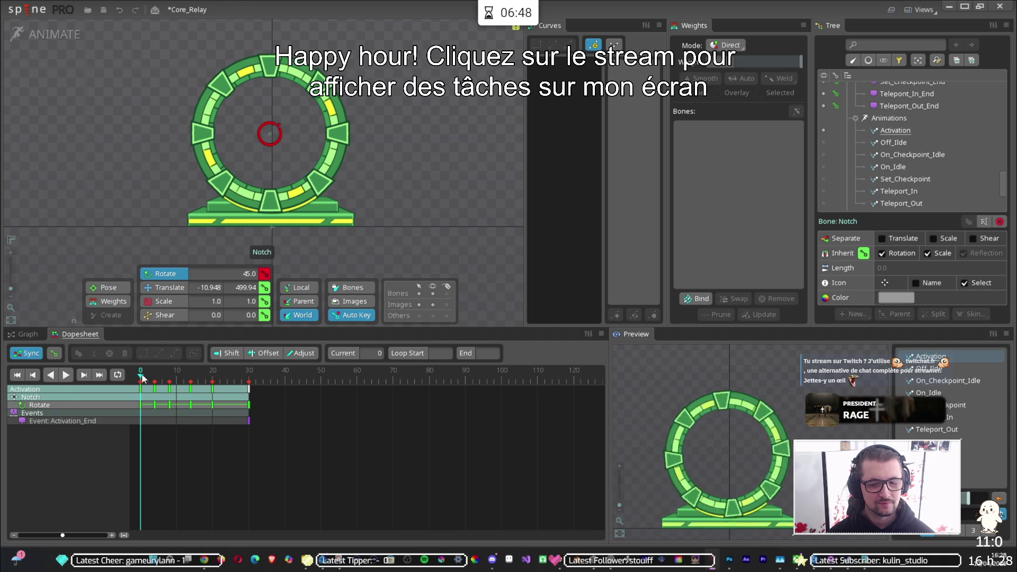
Step: Inspect the frame-0 Notch rotation curve, then open the Off_Idle animation
{"action": "left_click", "coordinate": [243, 387]}
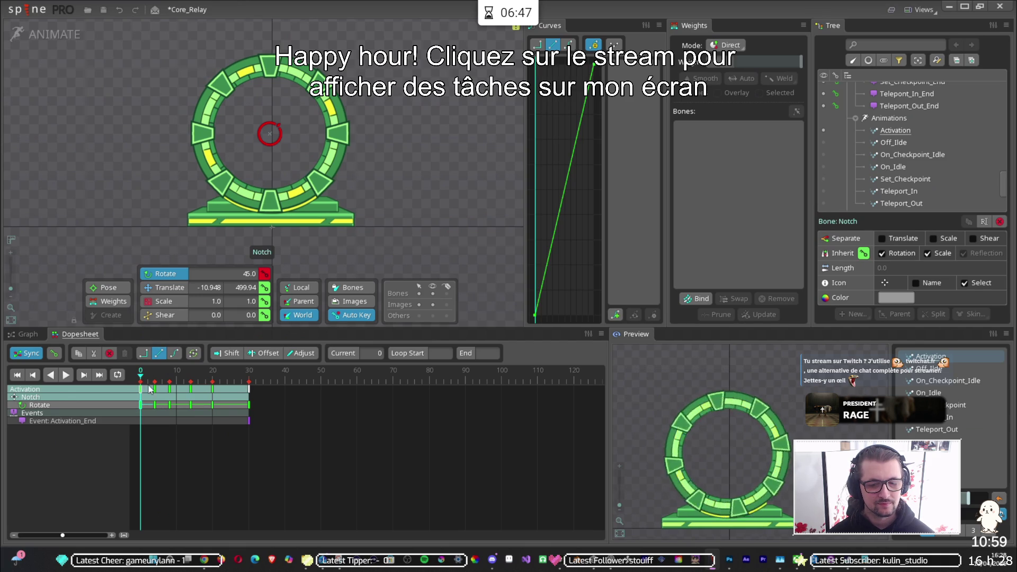
{"action": "left_click", "coordinate": [249, 370]}
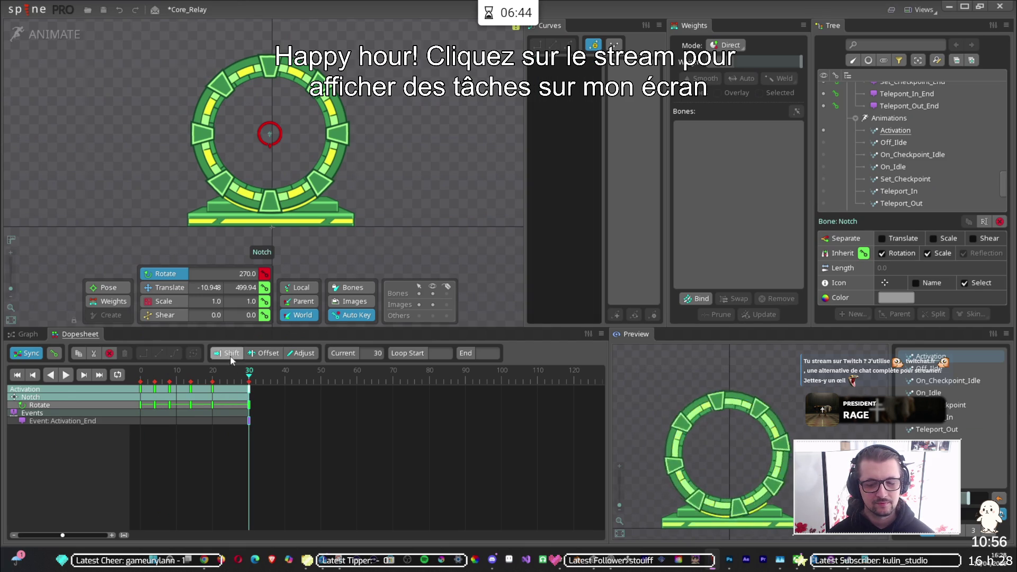
{"action": "left_click", "coordinate": [140, 389]}
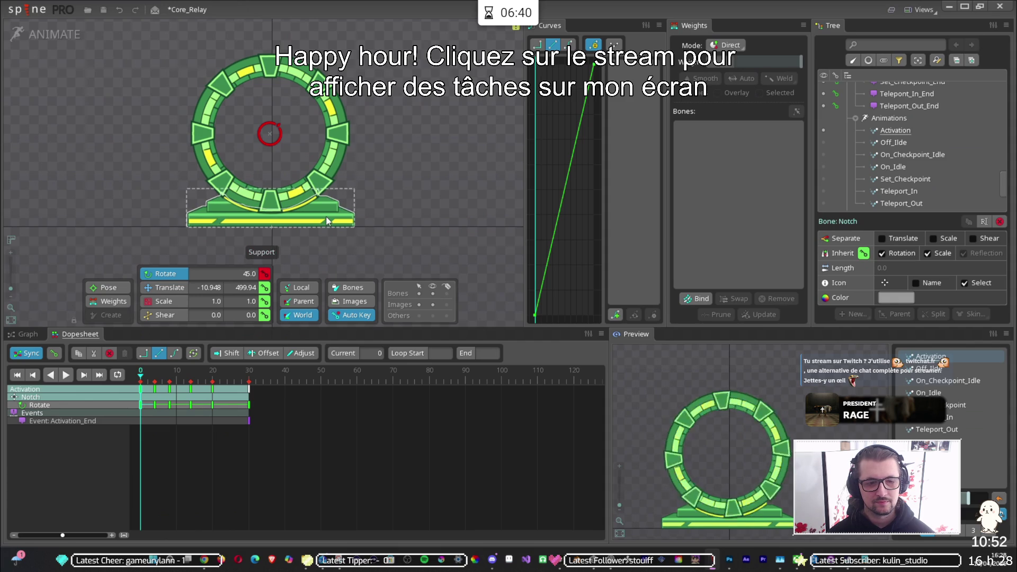
{"action": "left_click", "coordinate": [891, 142]}
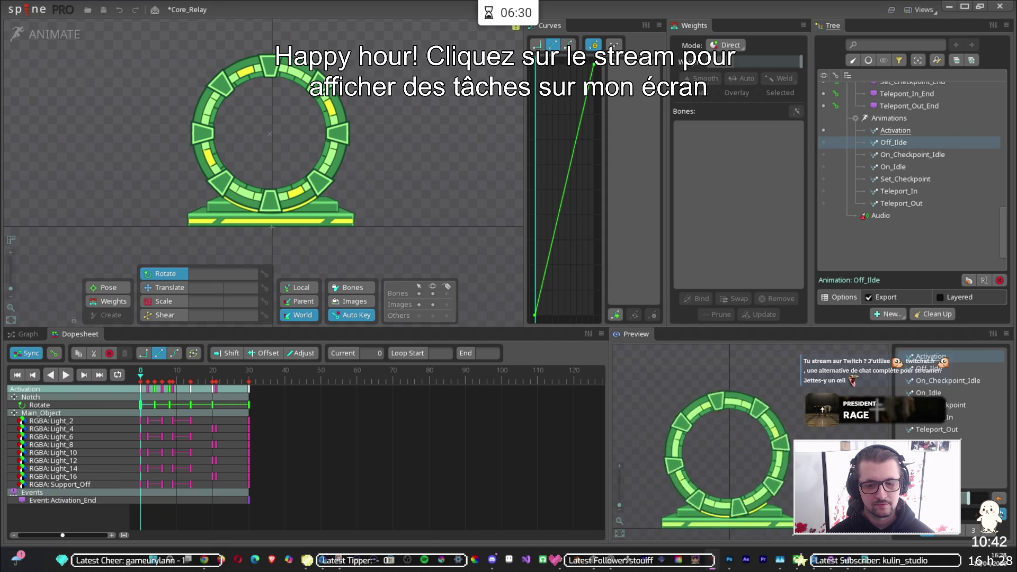
Step: Move the Notepad notes aside and drag the Kaon : Fragmented Core IGDB page over Spine
{"action": "mouse_move", "coordinate": [863, 560]}
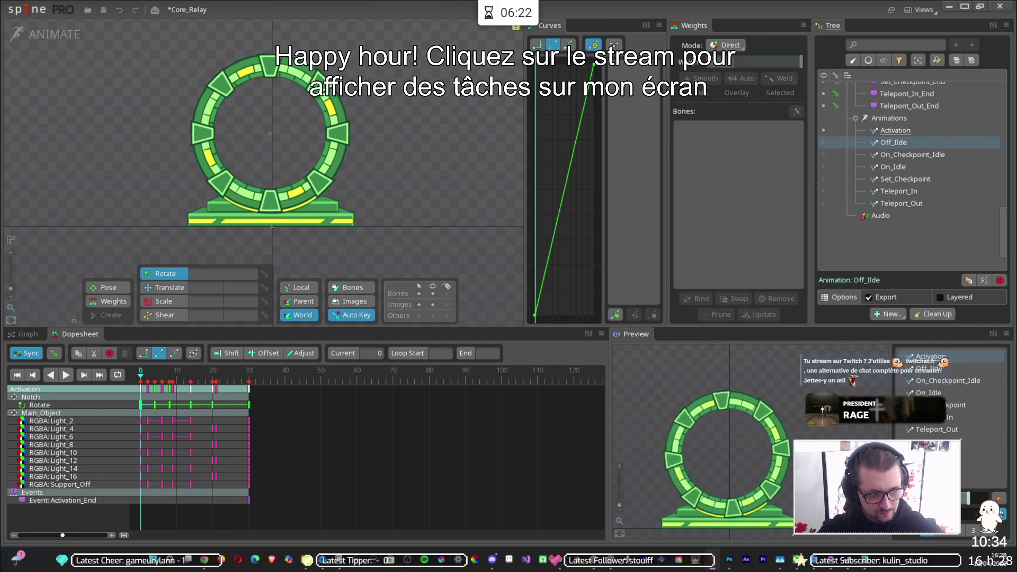
{"action": "key", "text": "alt+Tab"}
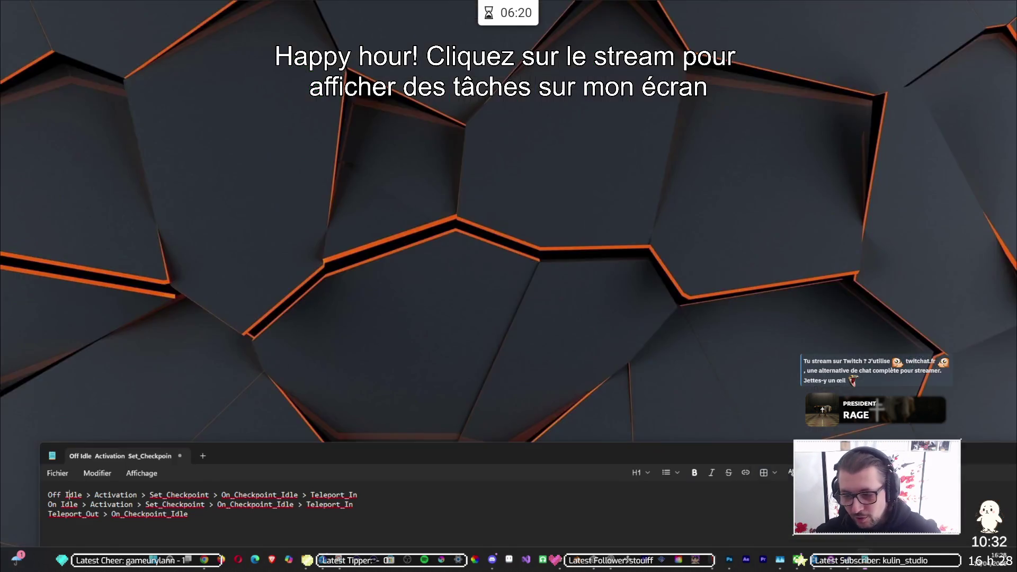
{"action": "left_click_drag", "start_coordinate": [374, 444], "coordinate": [405, 67]}
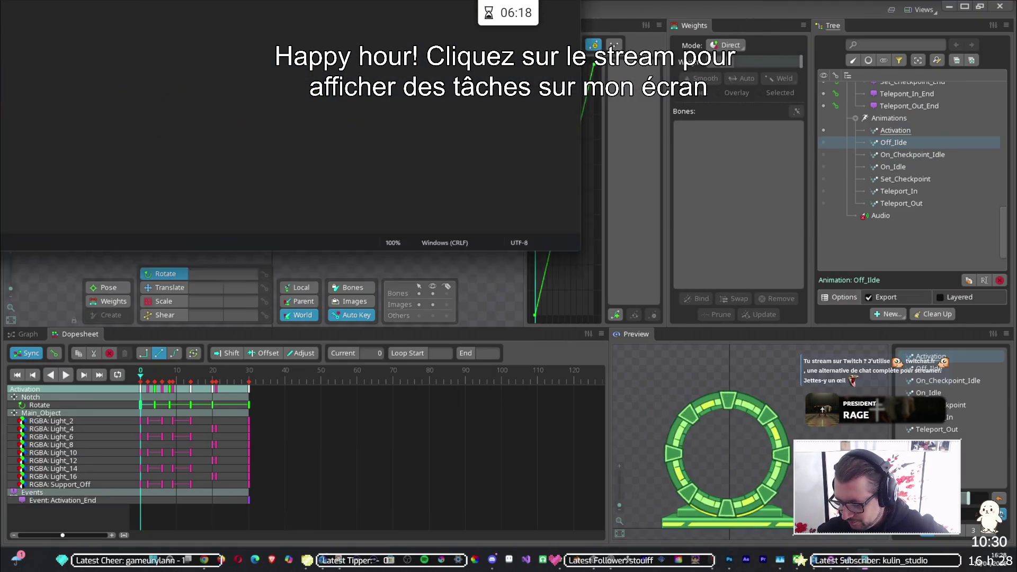
{"action": "key", "text": "alt+Tab"}
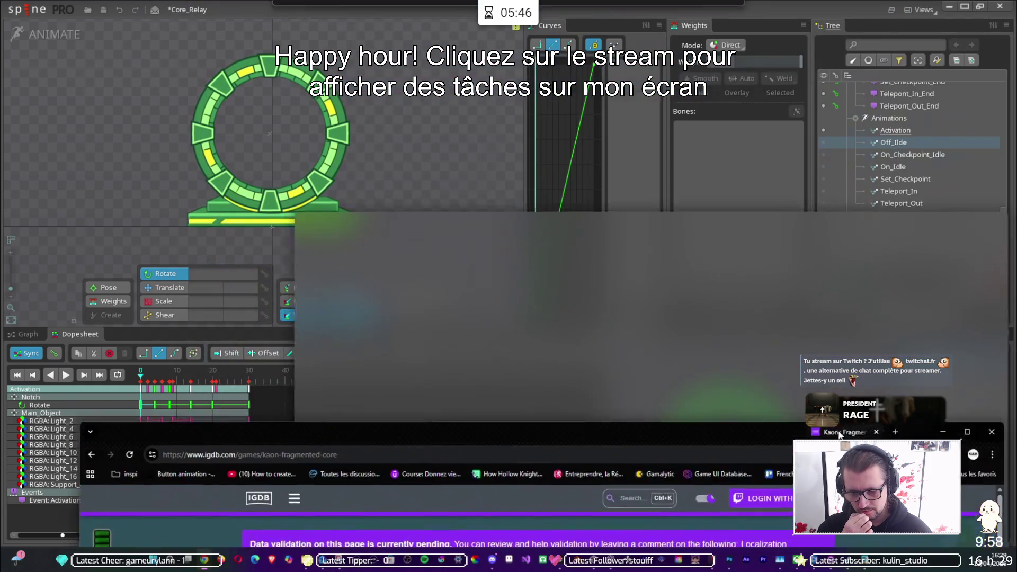
{"action": "mouse_move", "coordinate": [975, 423]}
{"action": "left_mouse_down"}
{"action": "mouse_move", "coordinate": [939, 285]}
{"action": "mouse_move", "coordinate": [835, 254]}
{"action": "left_mouse_up"}
Step: Maximize the Kaon : Fragmented Core IGDB page, scroll through its details, and start a new tab
{"action": "double_click", "coordinate": [774, 266]}
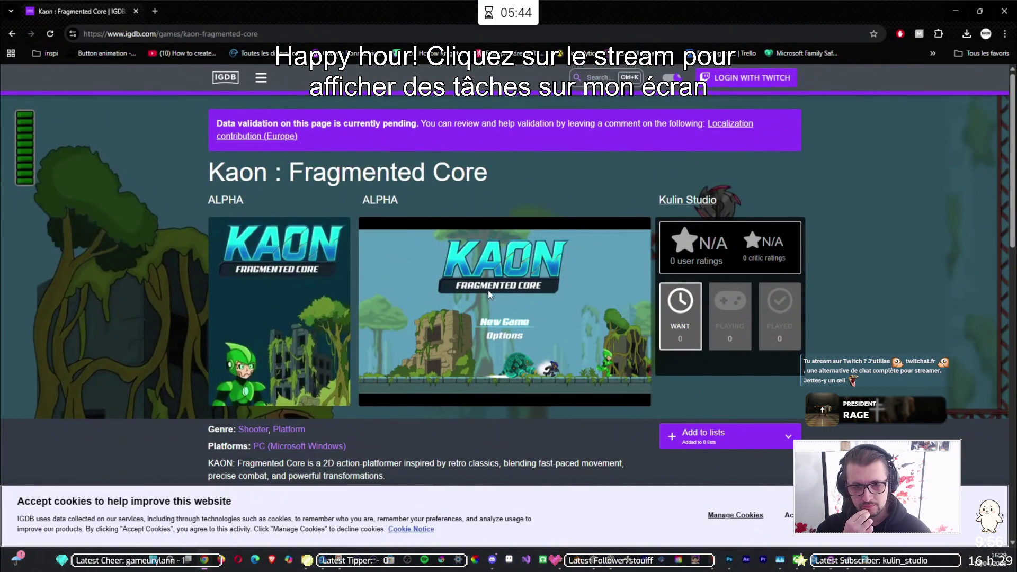
{"action": "scroll", "coordinate": [468, 263], "scroll_direction": "down", "scroll_amount": 2}
{"action": "scroll", "coordinate": [465, 259], "scroll_direction": "up", "scroll_amount": 2}
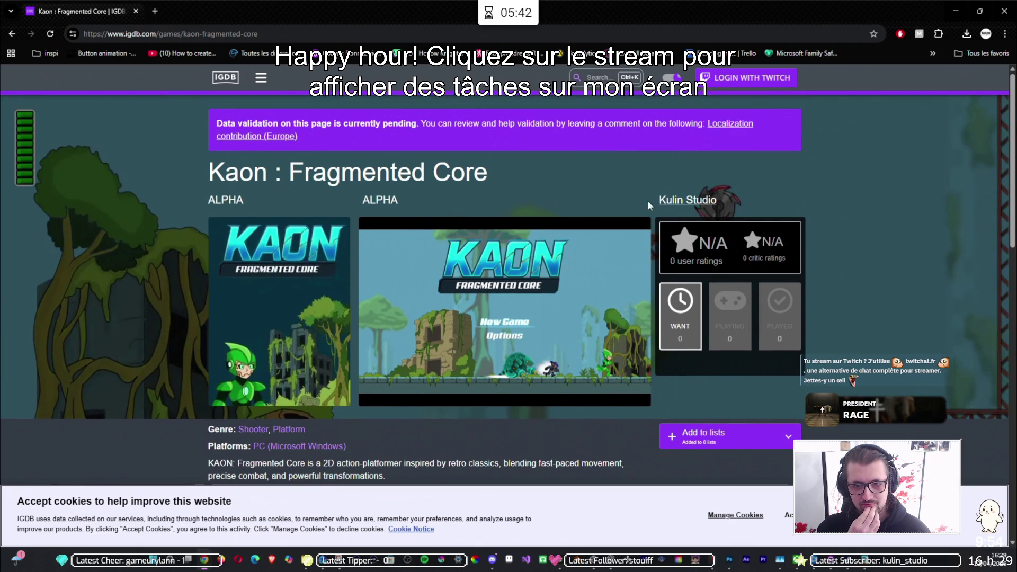
{"action": "scroll", "coordinate": [573, 252], "scroll_direction": "down", "scroll_amount": 3}
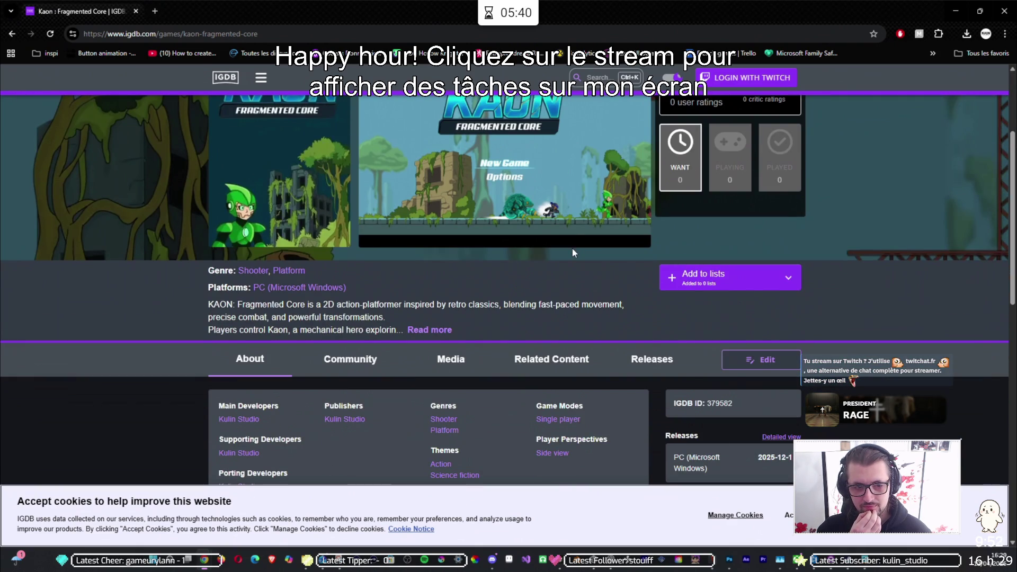
{"action": "scroll", "coordinate": [568, 219], "scroll_direction": "down", "scroll_amount": 3}
{"action": "scroll", "coordinate": [535, 241], "scroll_direction": "up", "scroll_amount": 5}
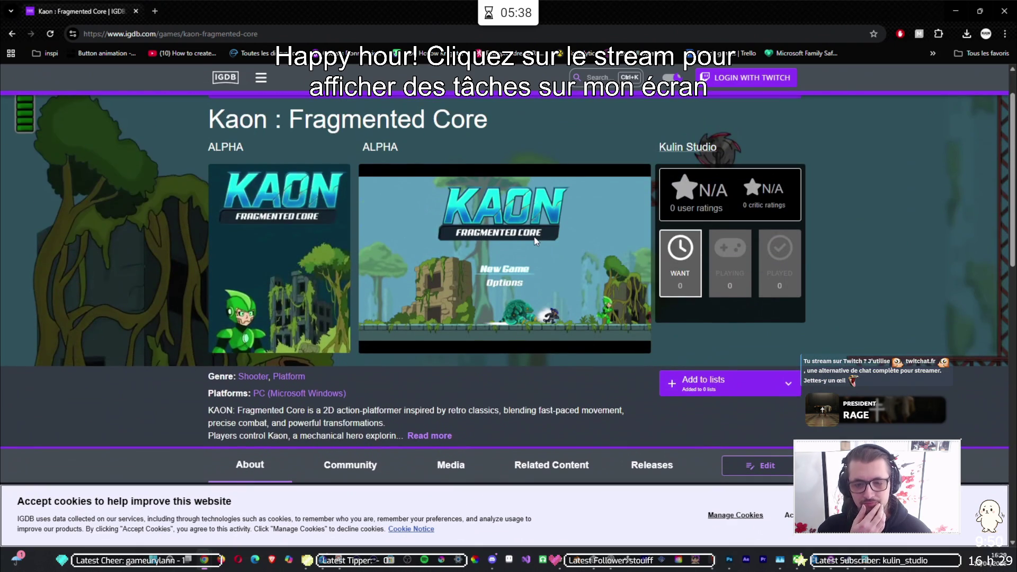
{"action": "scroll", "coordinate": [526, 233], "scroll_direction": "down", "scroll_amount": 1}
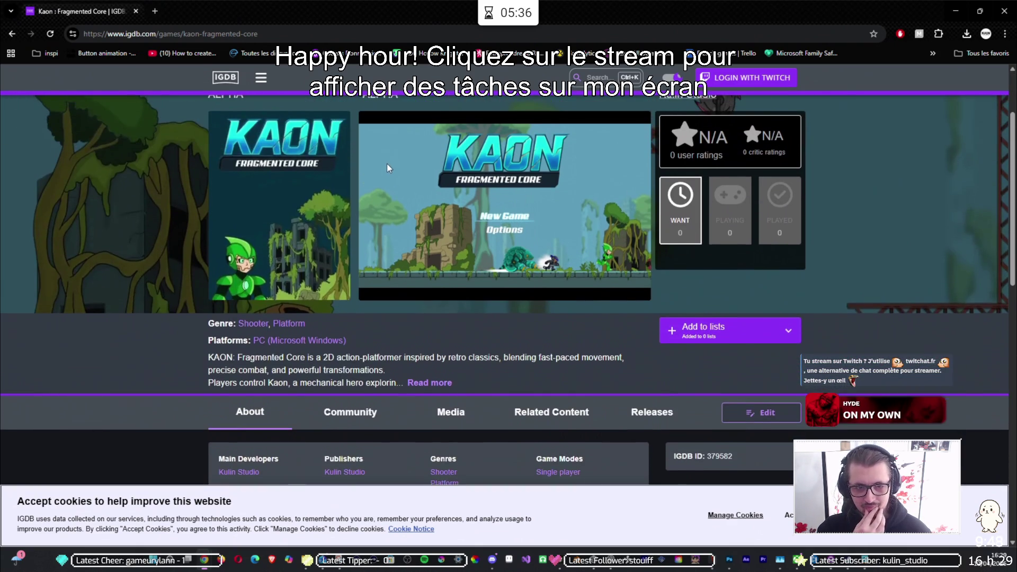
{"action": "scroll", "coordinate": [283, 123], "scroll_direction": "up", "scroll_amount": 1}
{"action": "scroll", "coordinate": [459, 215], "scroll_direction": "down", "scroll_amount": 9}
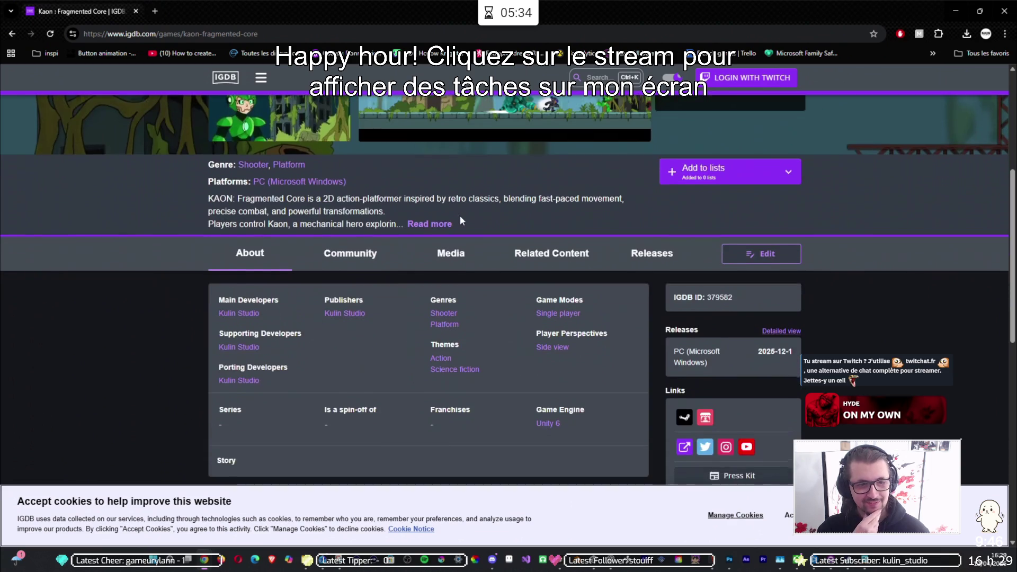
{"action": "scroll", "coordinate": [459, 217], "scroll_direction": "up", "scroll_amount": 3}
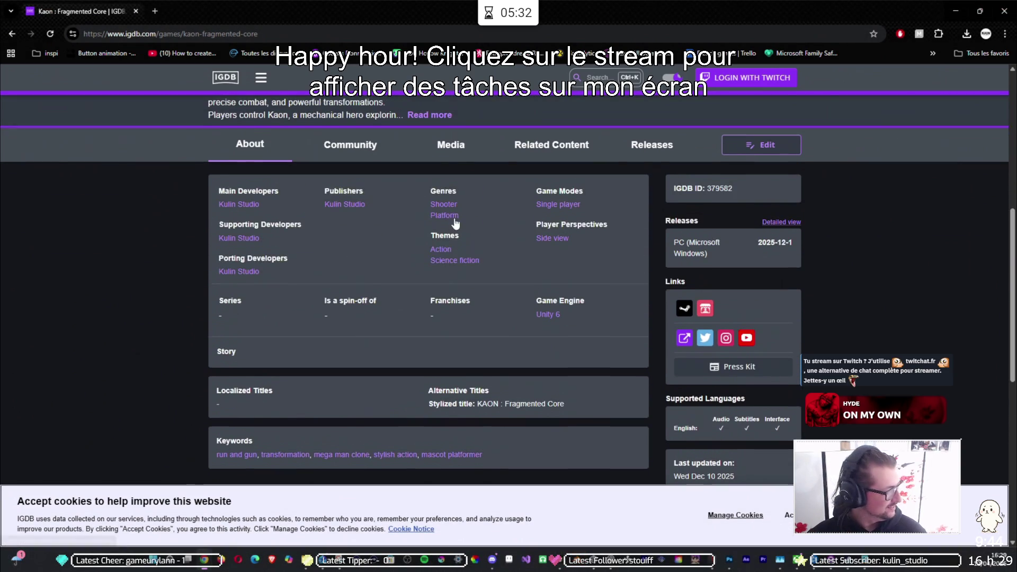
{"action": "scroll", "coordinate": [452, 287], "scroll_direction": "up", "scroll_amount": 2}
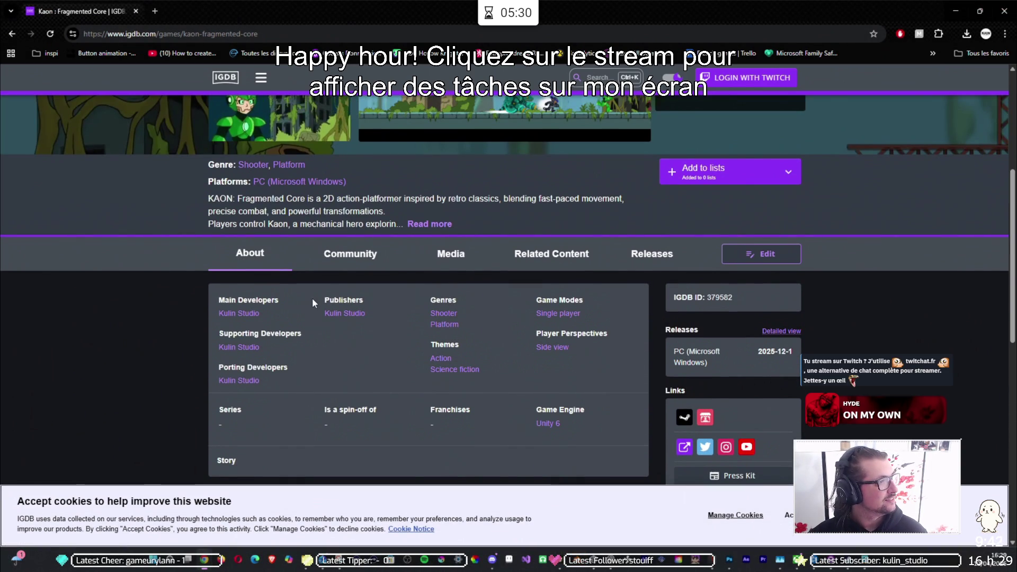
{"action": "scroll", "coordinate": [239, 287], "scroll_direction": "up", "scroll_amount": 4}
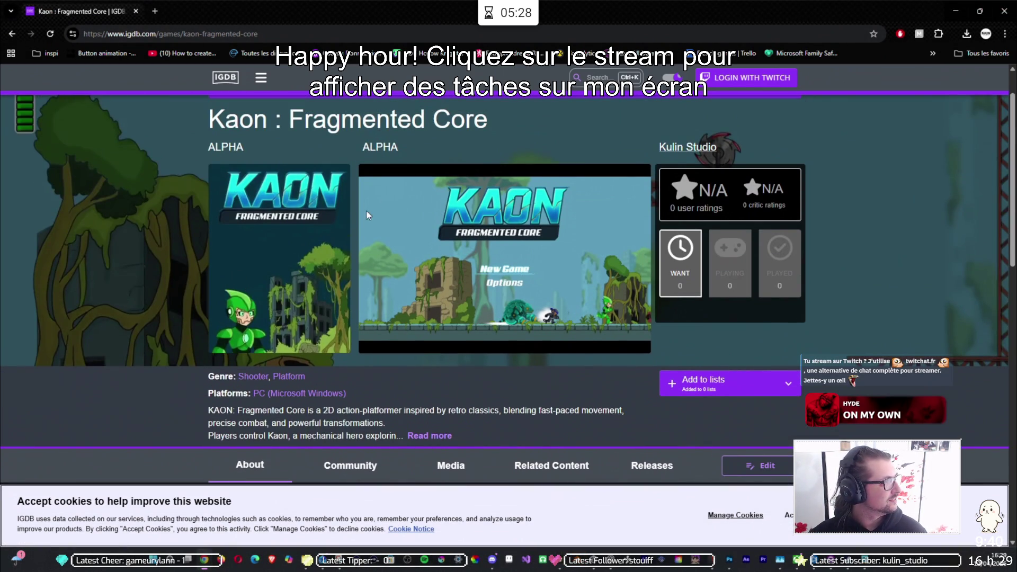
{"action": "scroll", "coordinate": [341, 342], "scroll_direction": "down", "scroll_amount": 3}
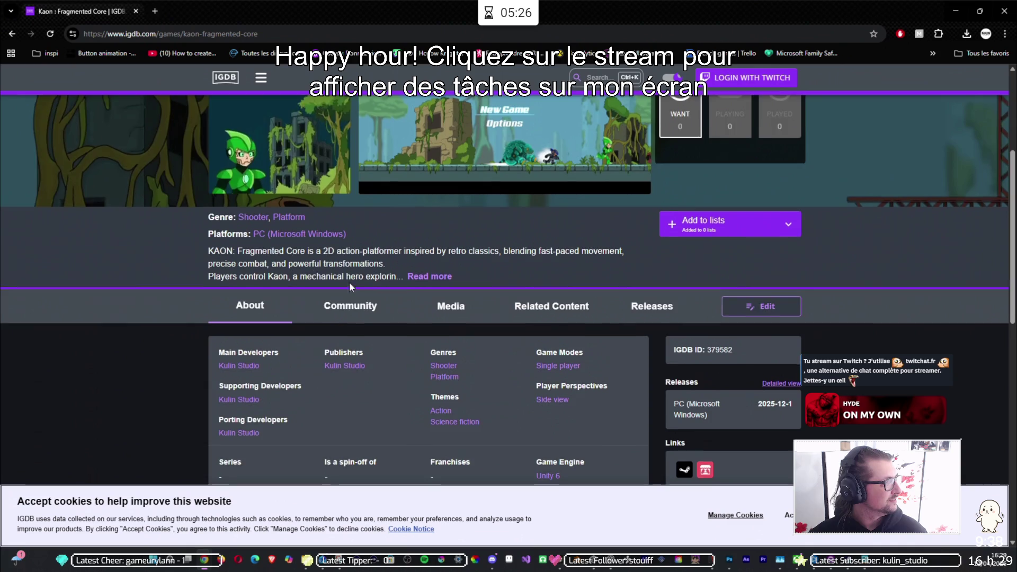
{"action": "scroll", "coordinate": [265, 252], "scroll_direction": "down", "scroll_amount": 4}
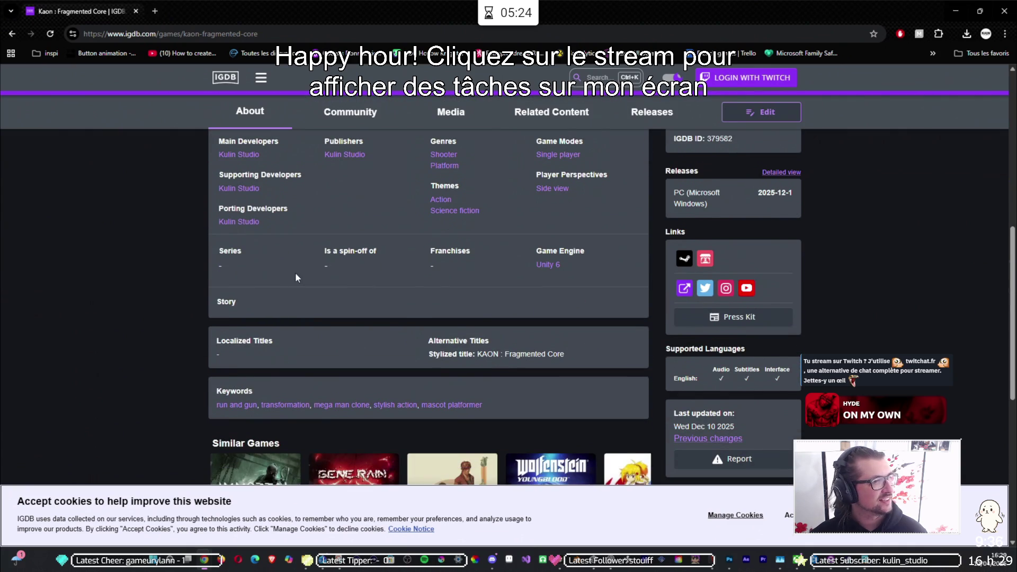
{"action": "scroll", "coordinate": [296, 276], "scroll_direction": "up", "scroll_amount": 7}
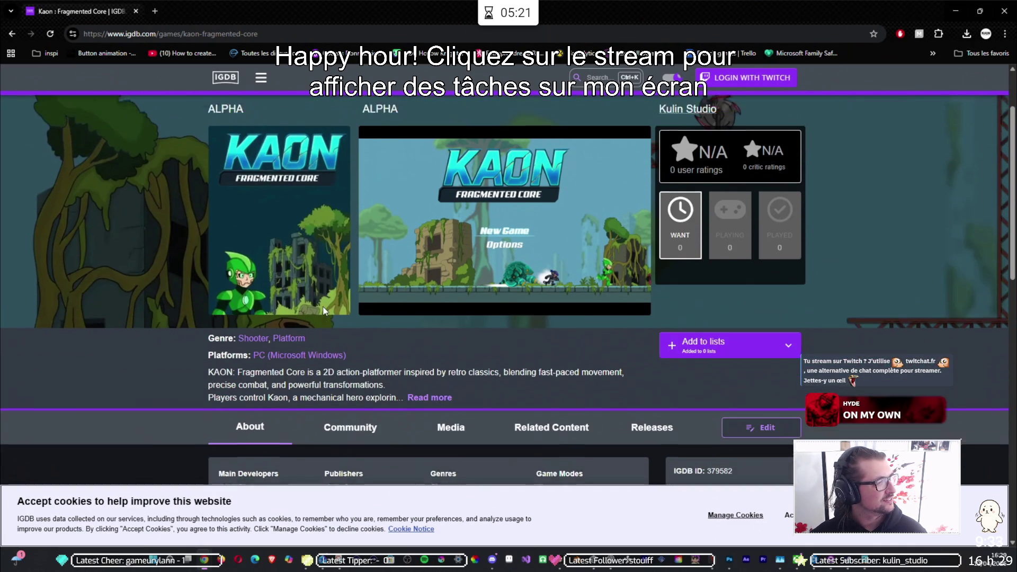
{"action": "scroll", "coordinate": [320, 330], "scroll_direction": "up", "scroll_amount": 3}
{"action": "left_click", "coordinate": [154, 11]}
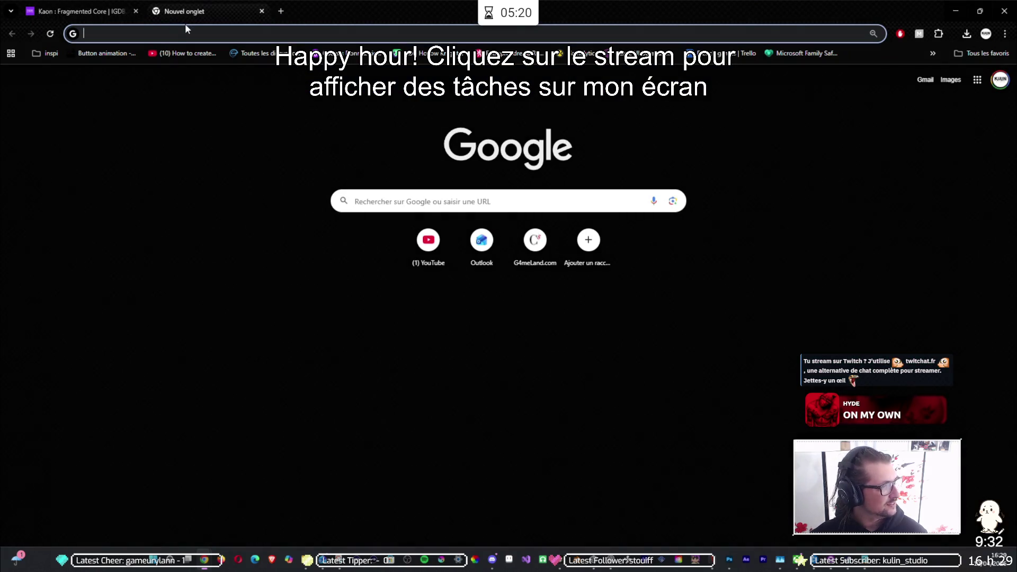
Step: Go to twitch.tv, close the spare tab, and switch to the KAON : Fragmented Core Twitch page
{"action": "type", "text": "twitch.tv"}
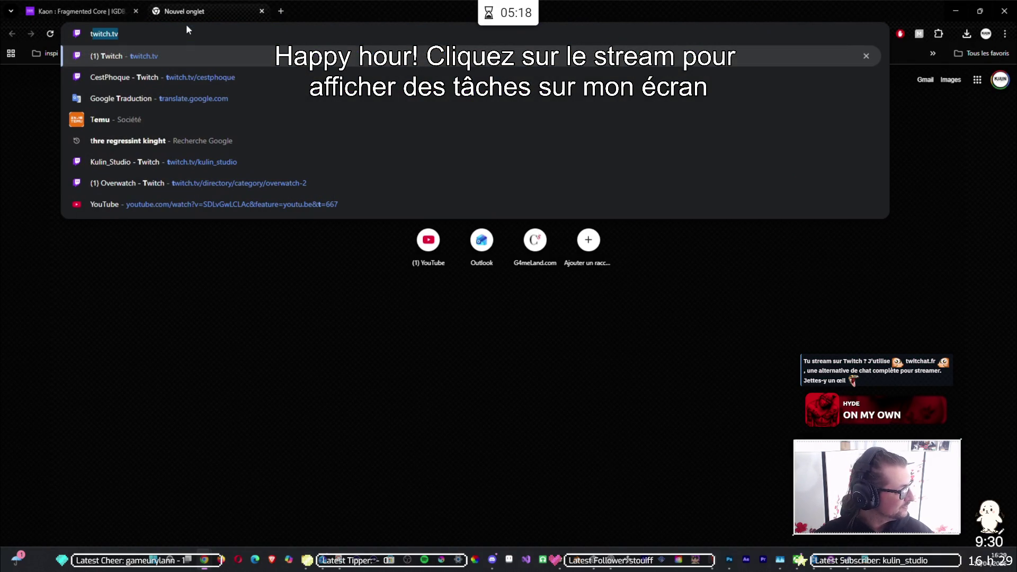
{"action": "key", "text": "Return"}
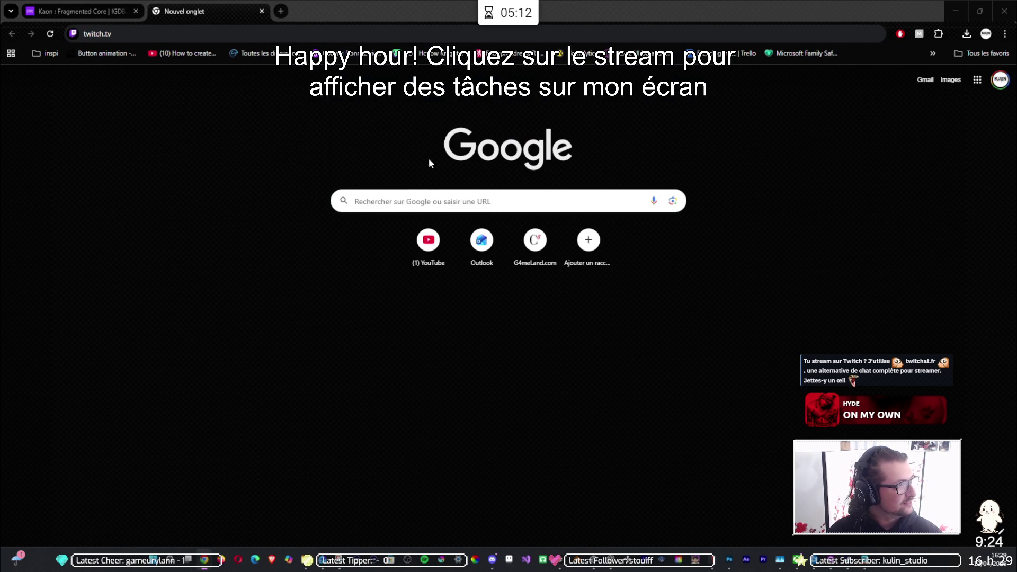
{"action": "left_click", "coordinate": [79, 11]}
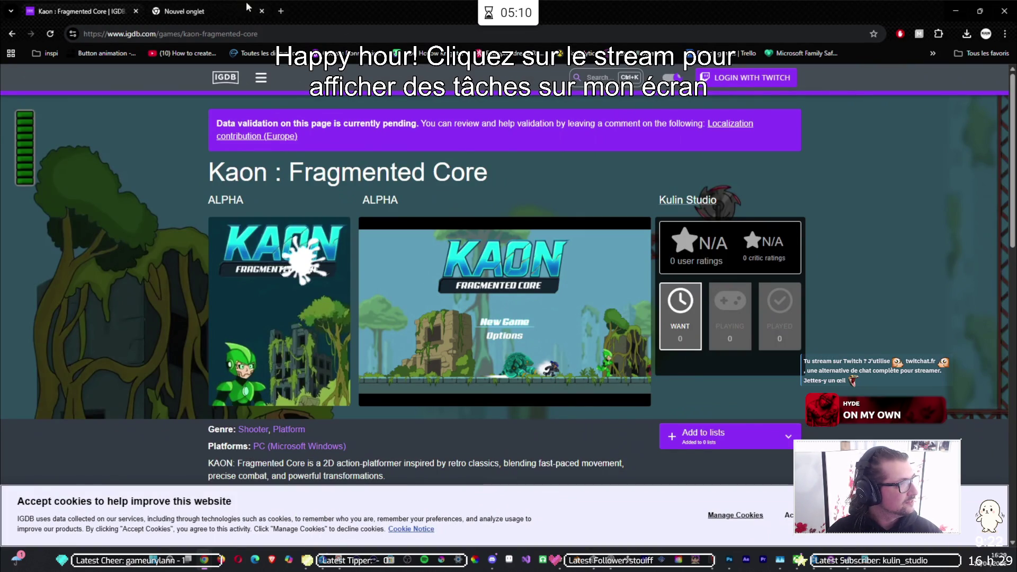
{"action": "left_click", "coordinate": [261, 11]}
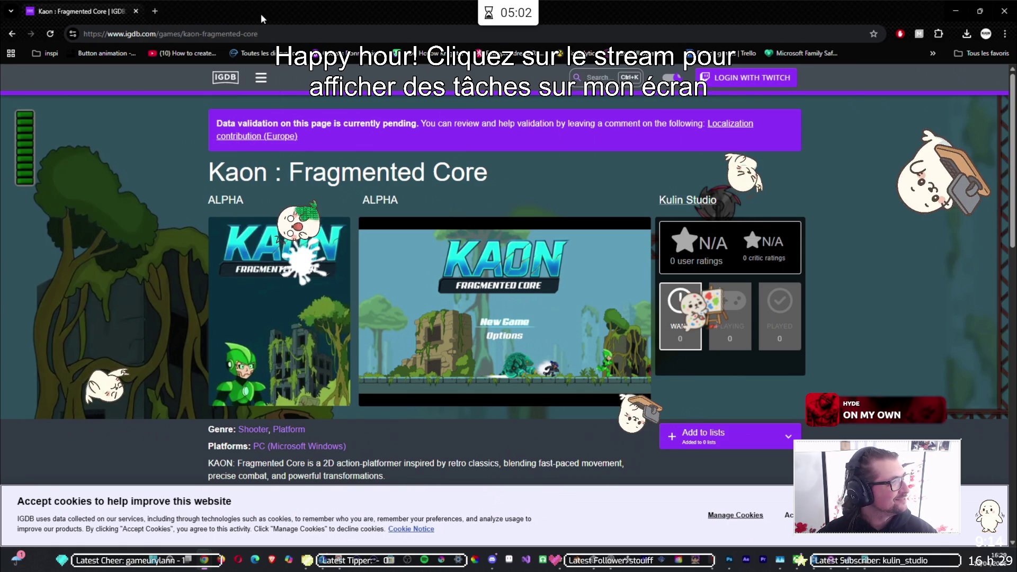
{"action": "key", "text": "ctrl+w"}
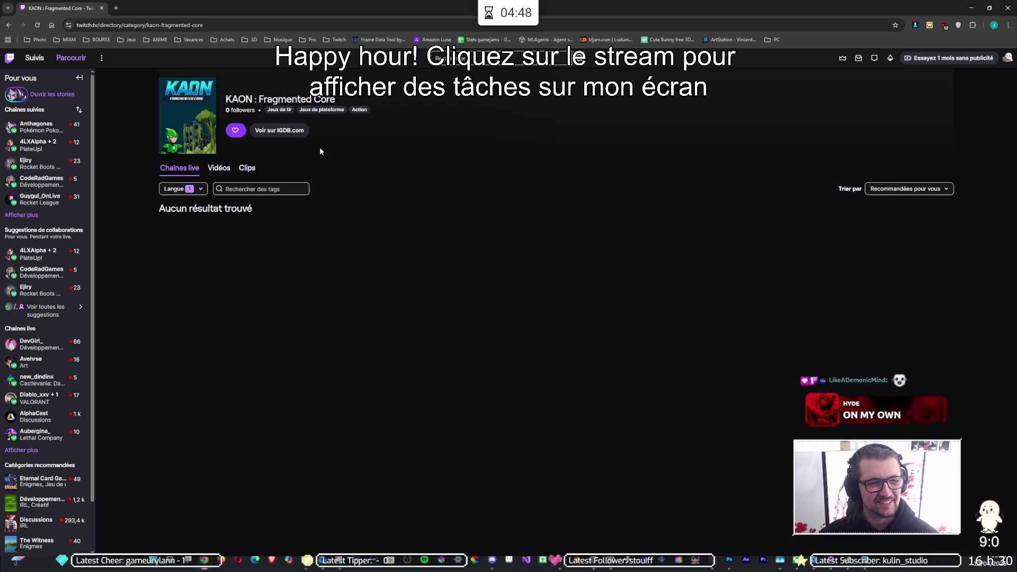
Step: Follow KAON : Fragmented Core with the heart button and open 'Voir sur IGDB.com'
{"action": "left_click", "coordinate": [236, 131]}
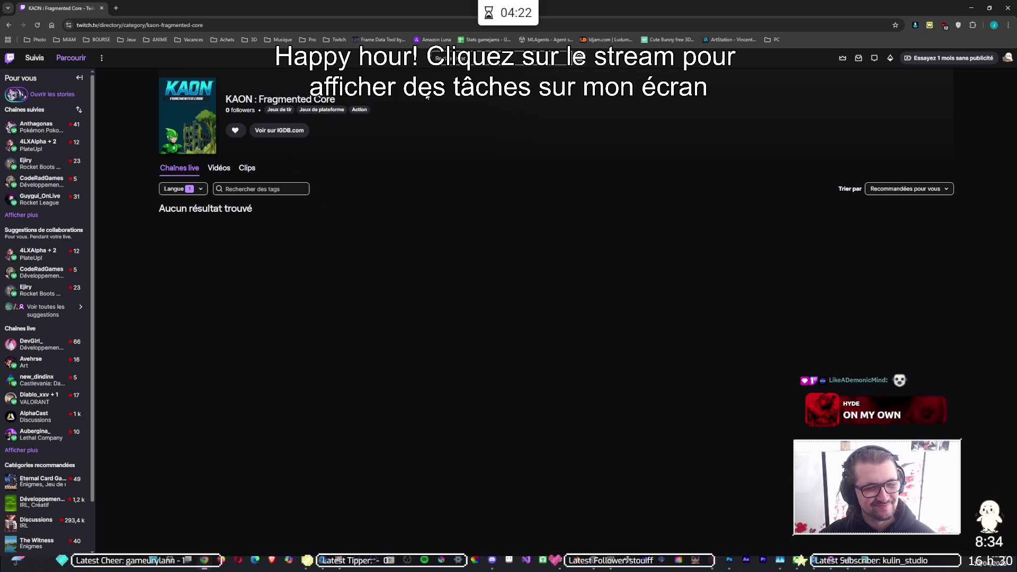
{"action": "left_click", "coordinate": [276, 134]}
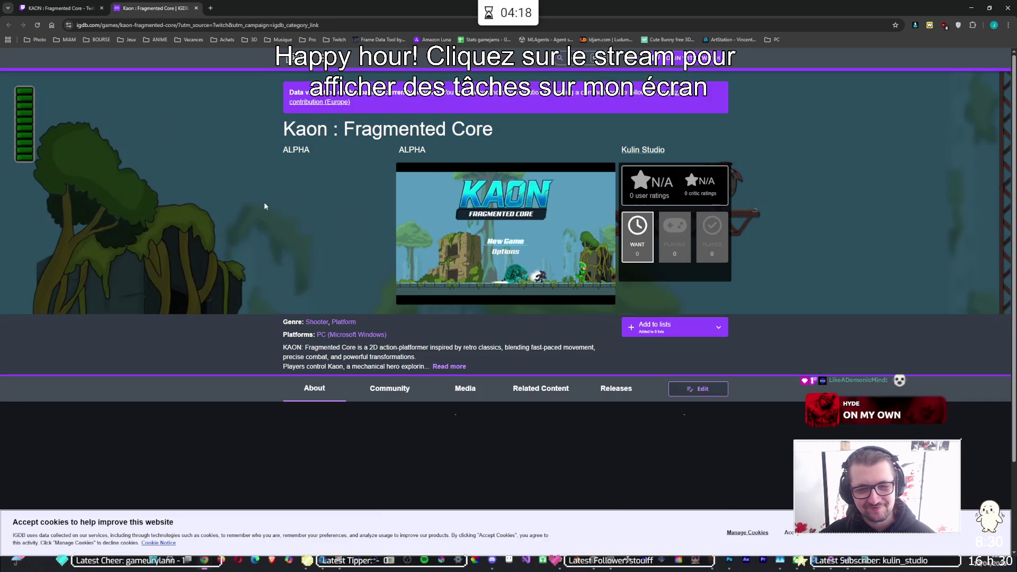
Step: Scroll the IGDB page and read the validation banner at the top
{"action": "scroll", "coordinate": [162, 285], "scroll_direction": "down", "scroll_amount": 6}
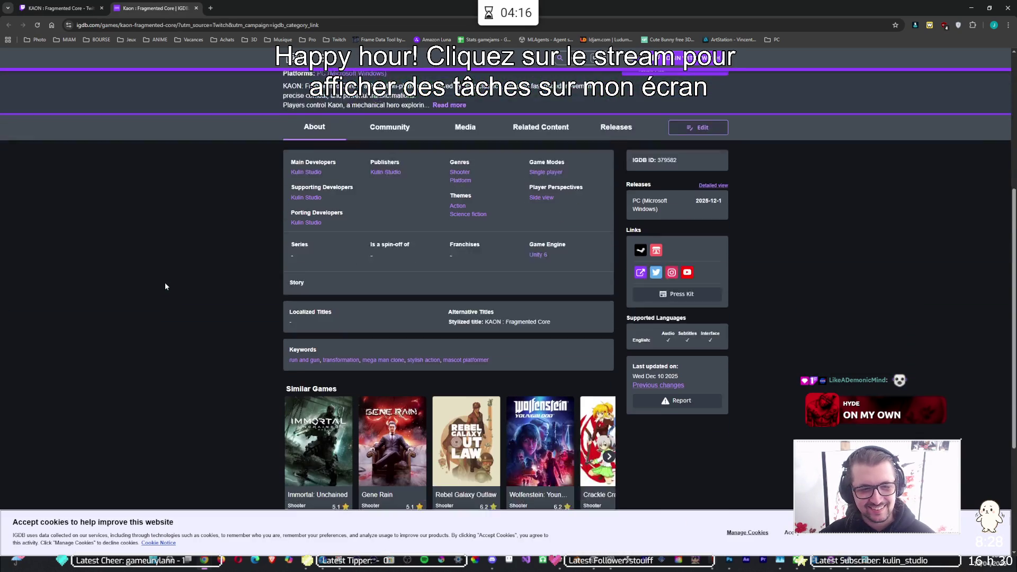
{"action": "scroll", "coordinate": [173, 276], "scroll_direction": "up", "scroll_amount": 1}
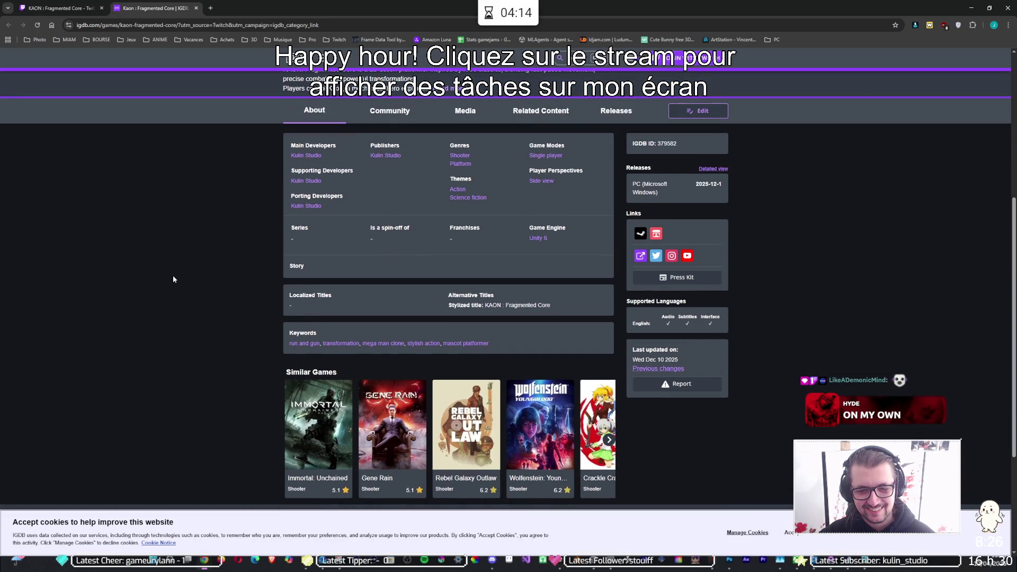
{"action": "scroll", "coordinate": [173, 279], "scroll_direction": "up", "scroll_amount": 5}
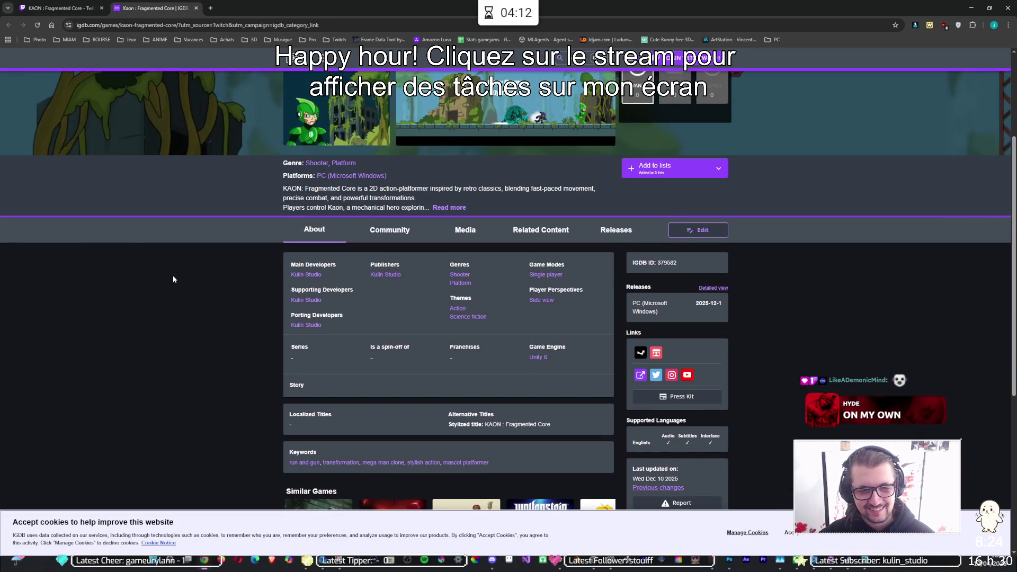
{"action": "scroll", "coordinate": [174, 274], "scroll_direction": "up", "scroll_amount": 1}
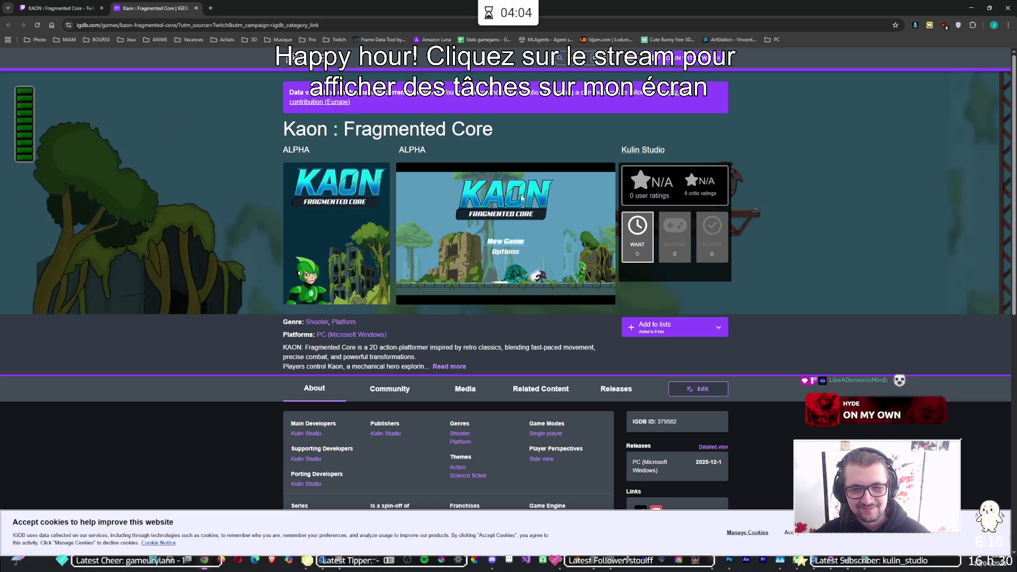
{"action": "left_click_drag", "start_coordinate": [290, 93], "coordinate": [654, 93]}
{"action": "left_click", "coordinate": [603, 123]}
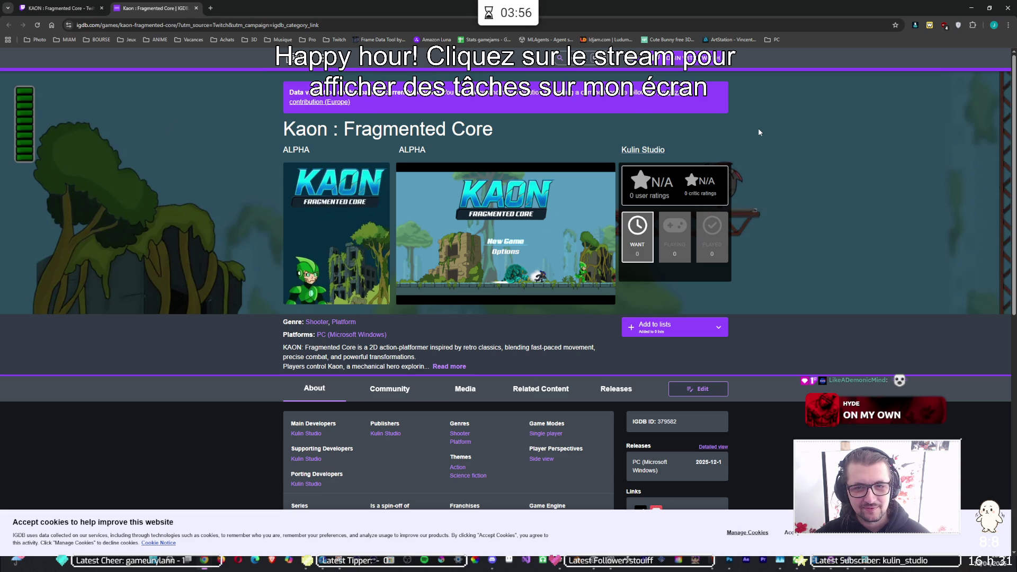
Step: Advance the Similar Games carousel, then close the browser to return to Spine
{"action": "scroll", "coordinate": [758, 129], "scroll_direction": "down", "scroll_amount": 8}
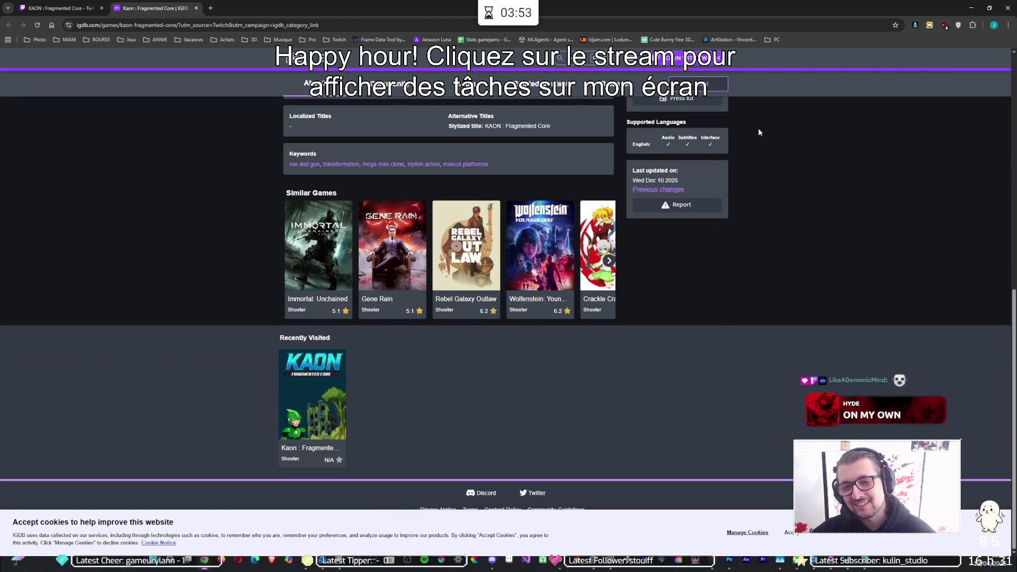
{"action": "left_click", "coordinate": [609, 260]}
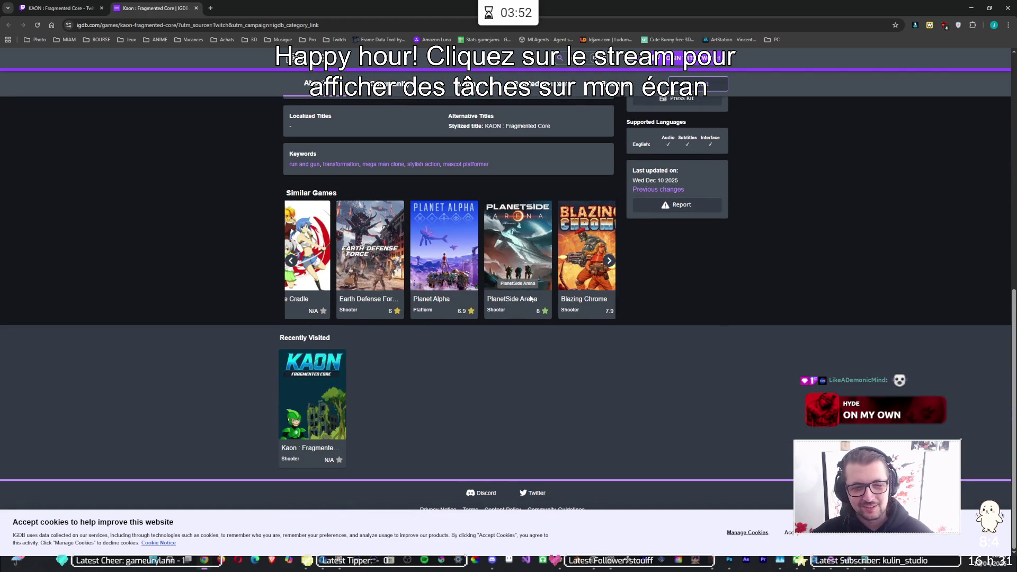
{"action": "scroll", "coordinate": [532, 280], "scroll_direction": "right", "scroll_amount": 10}
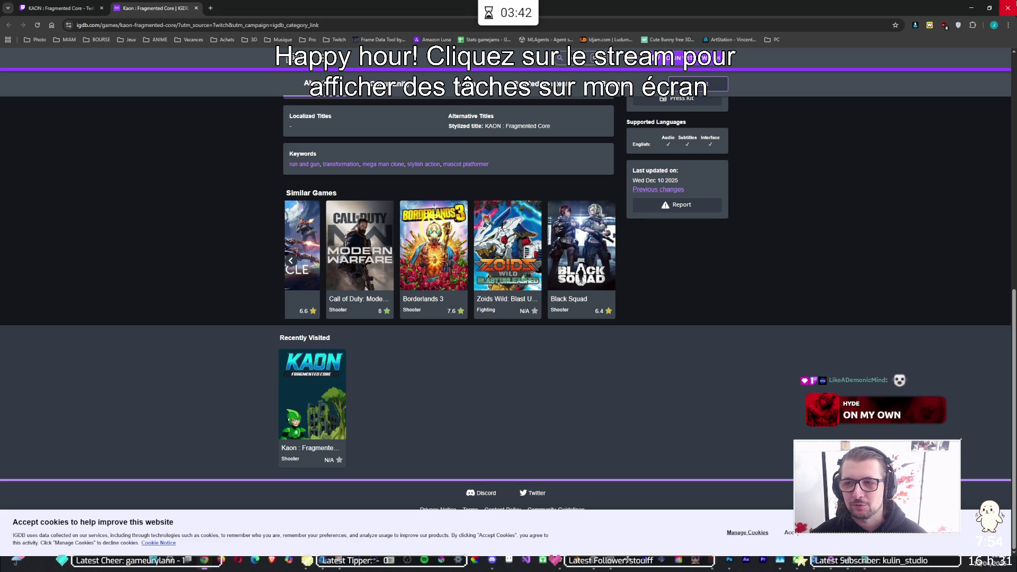
{"action": "left_click", "coordinate": [1007, 8]}
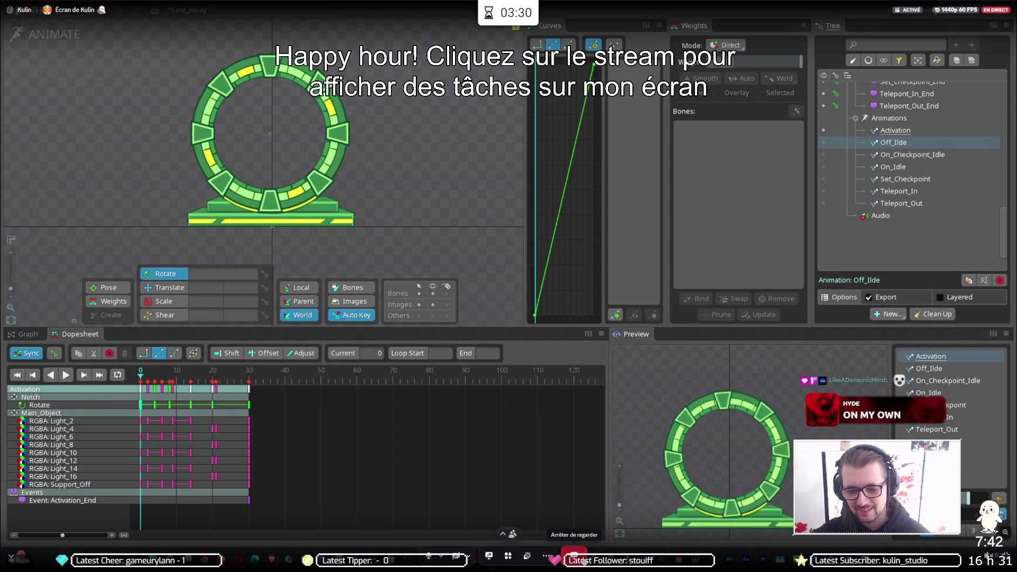
Step: Disconnect from the Discord voice call and switch back to the Unity Core_Relay skeleton asset
{"action": "left_click", "coordinate": [576, 553]}
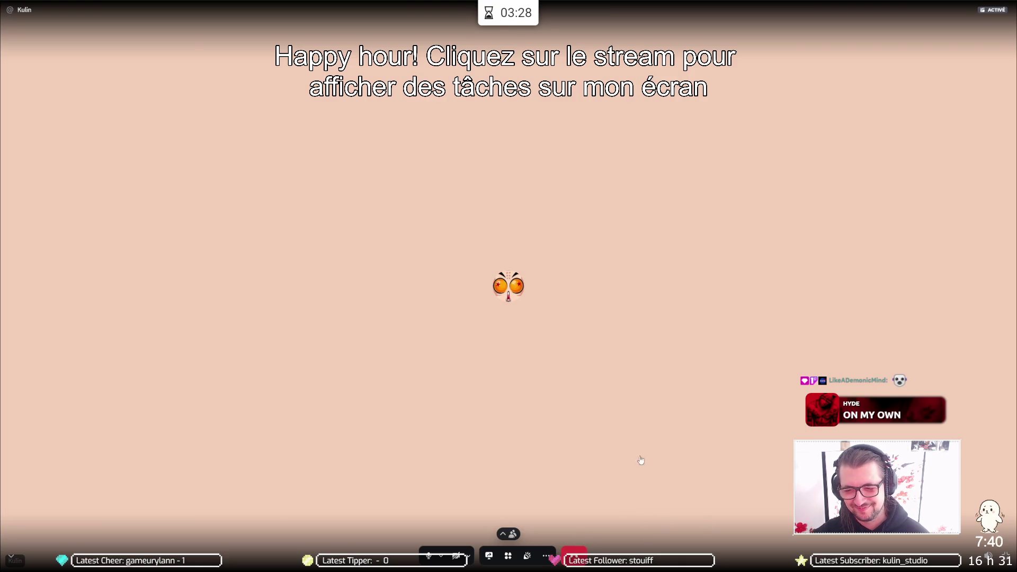
{"action": "left_click", "coordinate": [640, 455]}
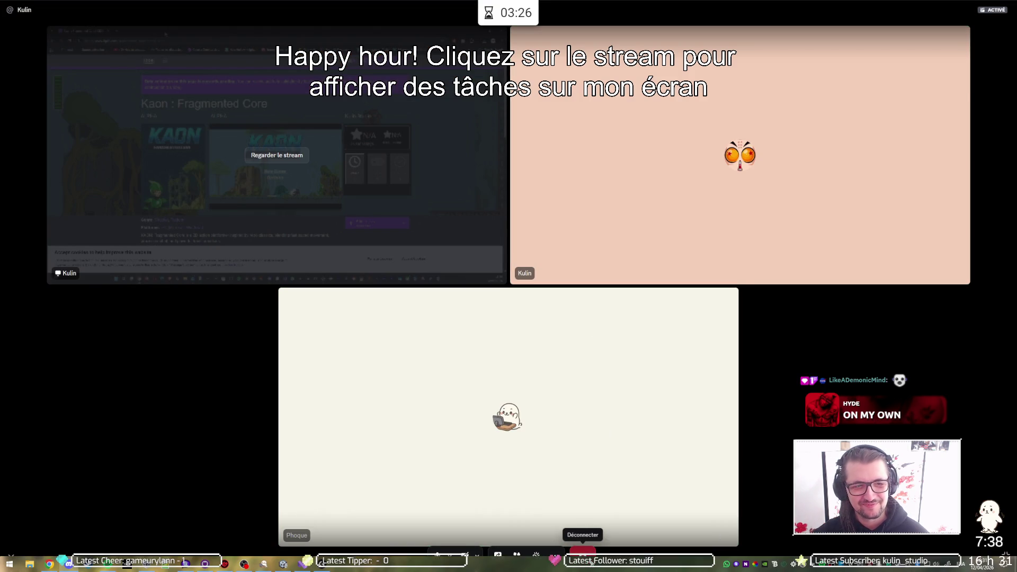
{"action": "left_click", "coordinate": [587, 556]}
{"action": "key", "text": "alt+Tab"}
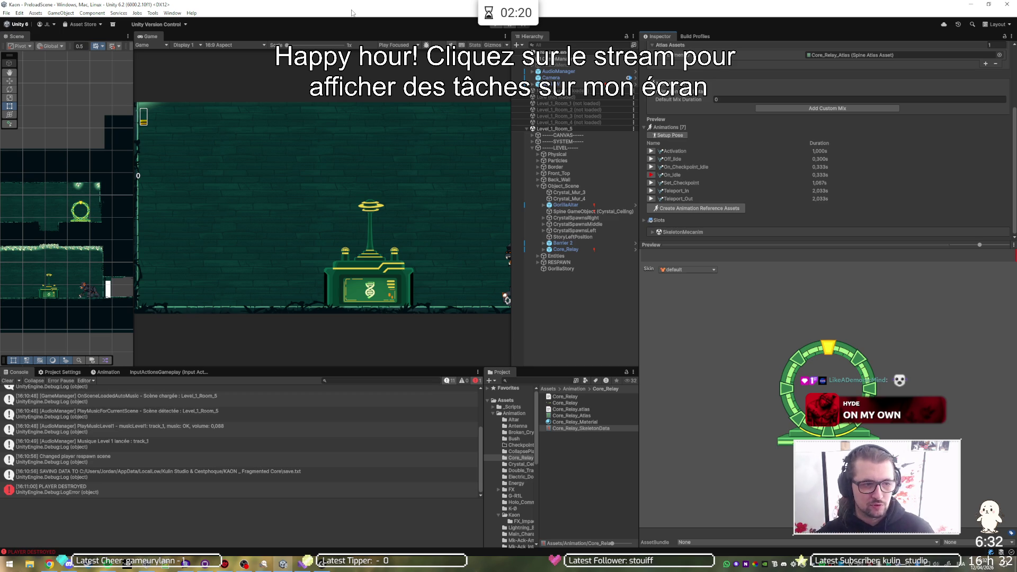
Step: Deselect the skeleton data, zoom the Scene view onto the portal, and bring up Checkpoint.cs in Visual Studio
{"action": "left_click", "coordinate": [598, 305]}
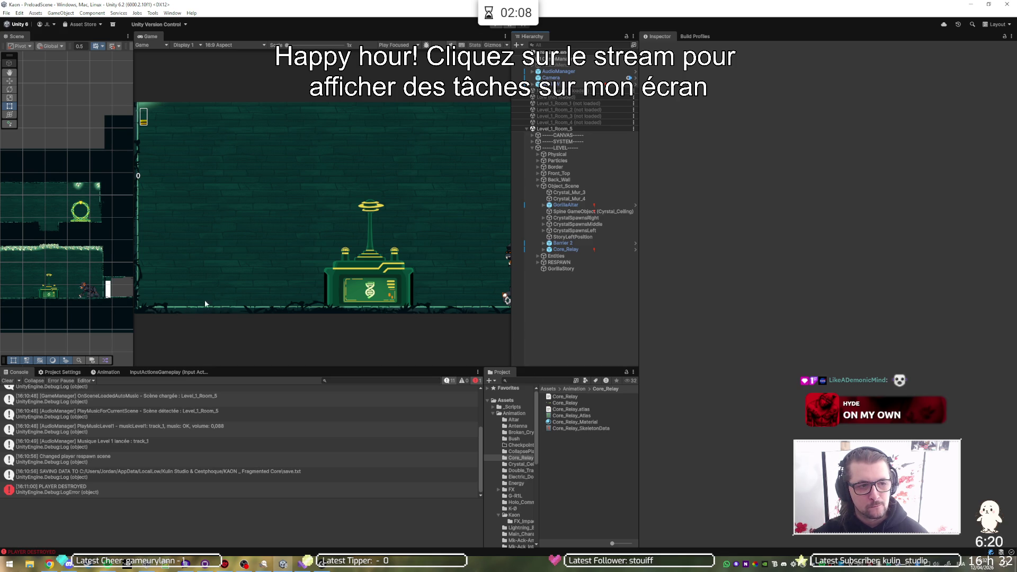
{"action": "scroll", "coordinate": [86, 224], "scroll_direction": "up", "scroll_amount": 6}
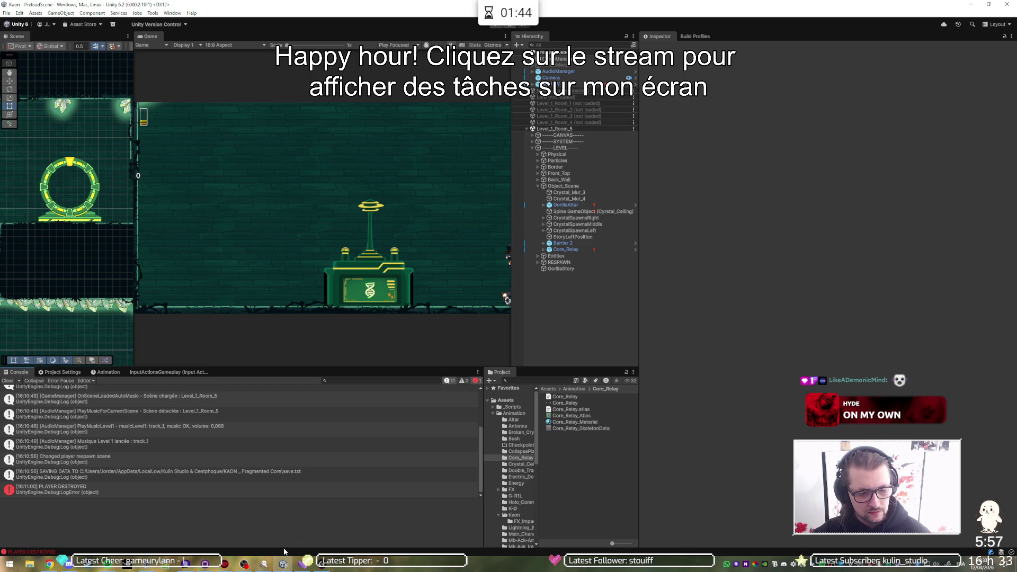
{"action": "left_click", "coordinate": [300, 564]}
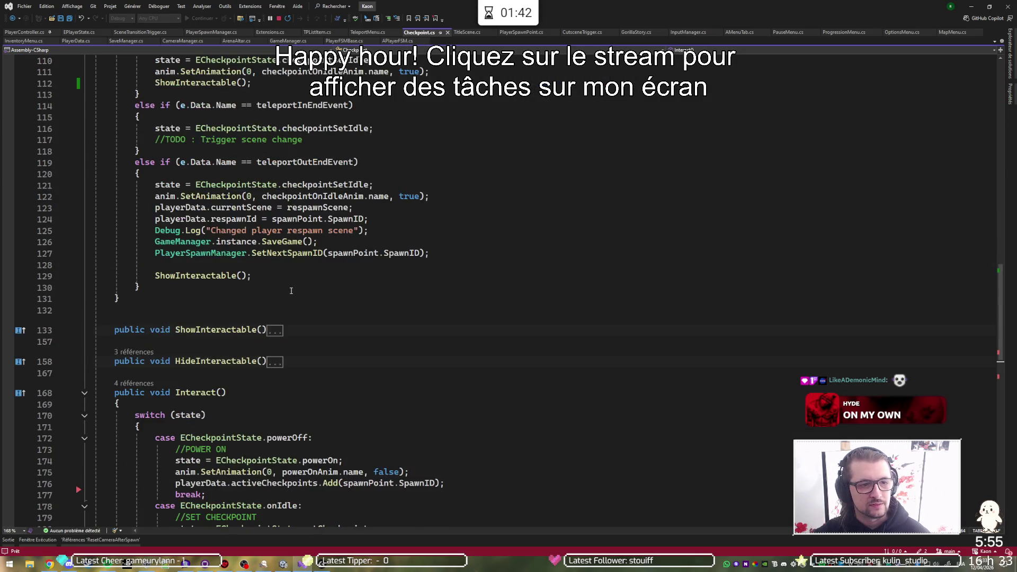
{"action": "left_click", "coordinate": [338, 235]}
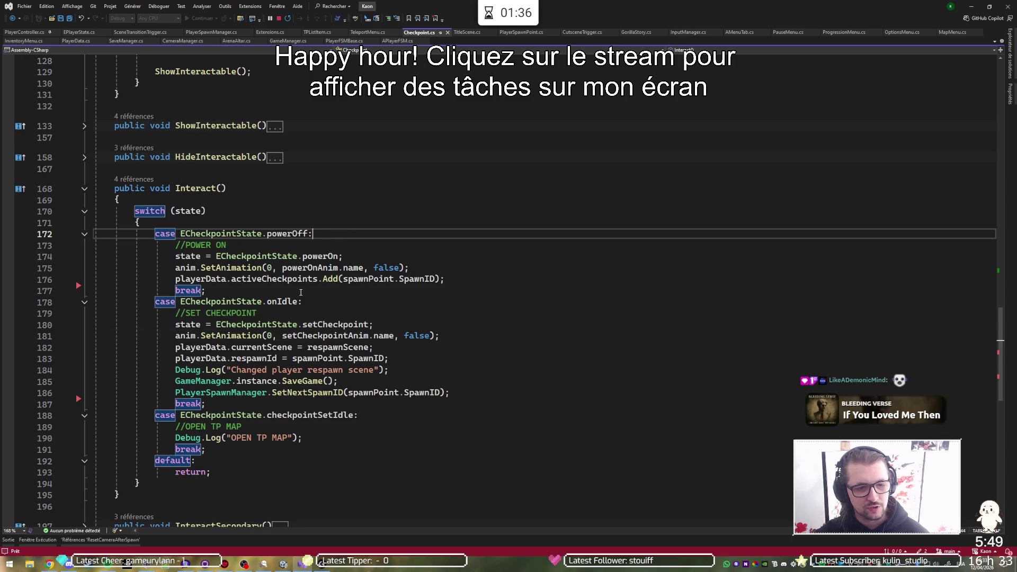
{"action": "left_click", "coordinate": [311, 303]}
{"action": "left_click", "coordinate": [314, 324]}
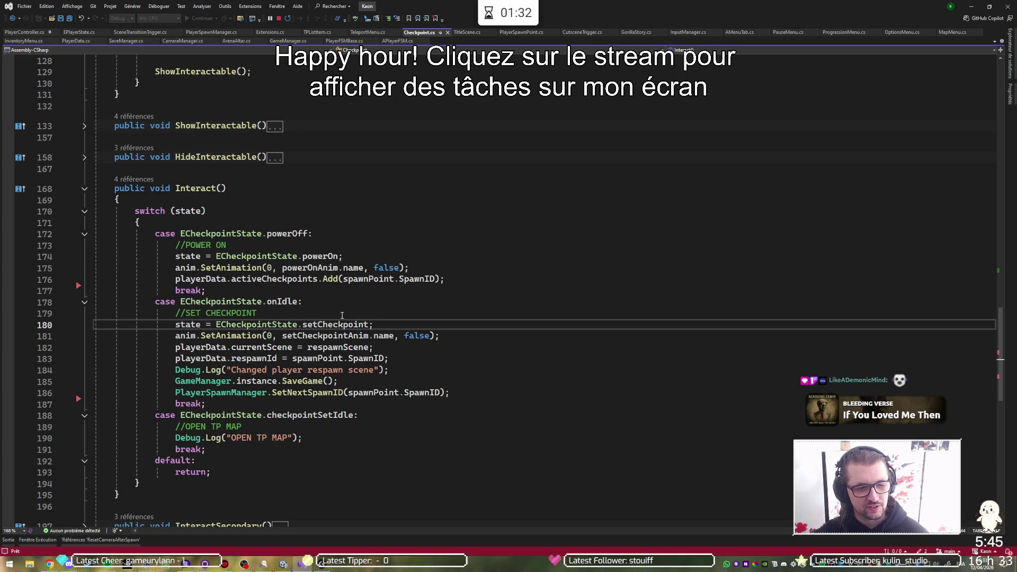
{"action": "left_click", "coordinate": [344, 314]}
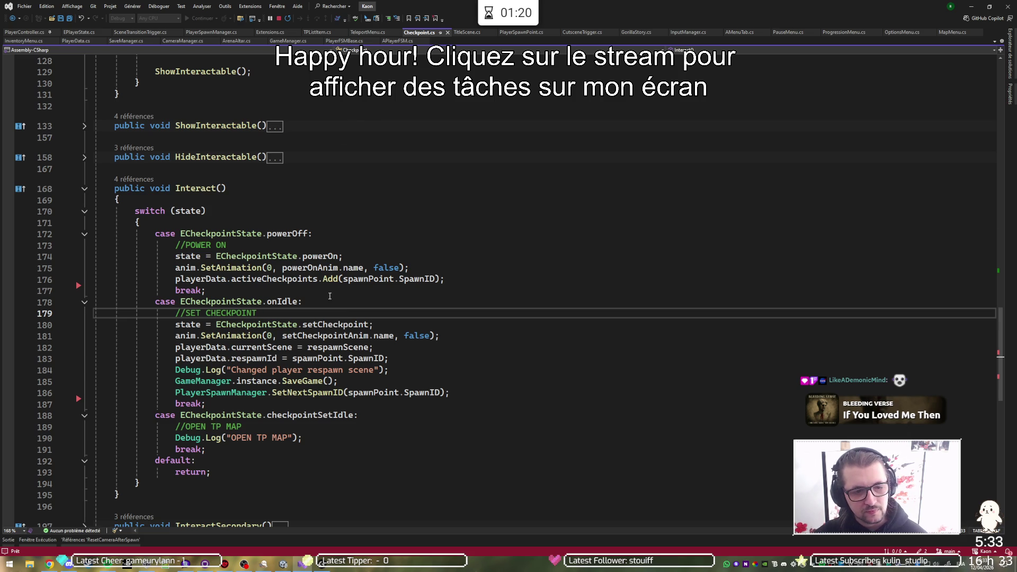
{"action": "left_click", "coordinate": [327, 301]}
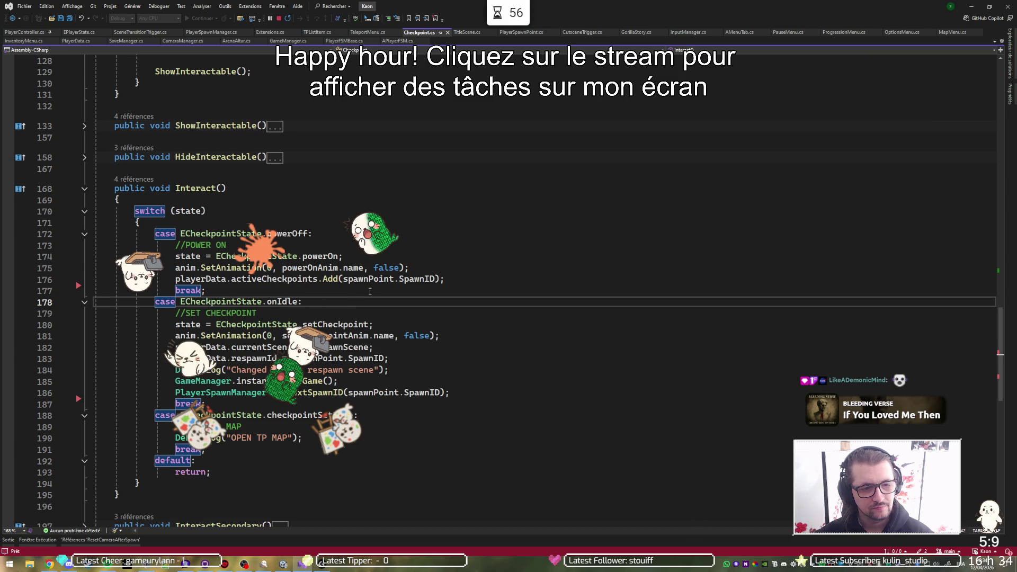
Step: Declare 'private bool isWaiting = false;' above the anim field and save Checkpoint.cs
{"action": "scroll", "coordinate": [369, 291], "scroll_direction": "up", "scroll_amount": 20}
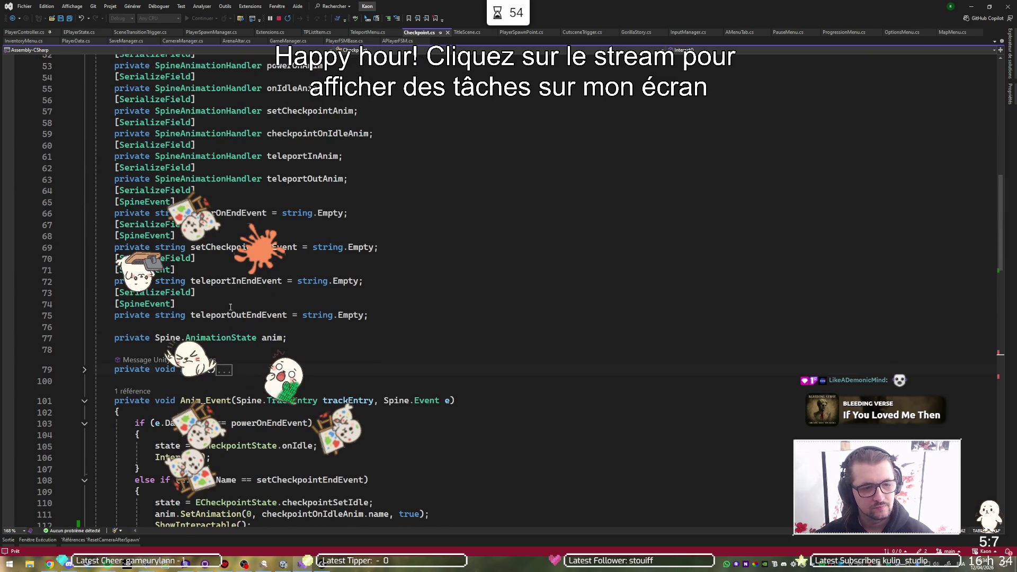
{"action": "scroll", "coordinate": [341, 327], "scroll_direction": "up", "scroll_amount": 5}
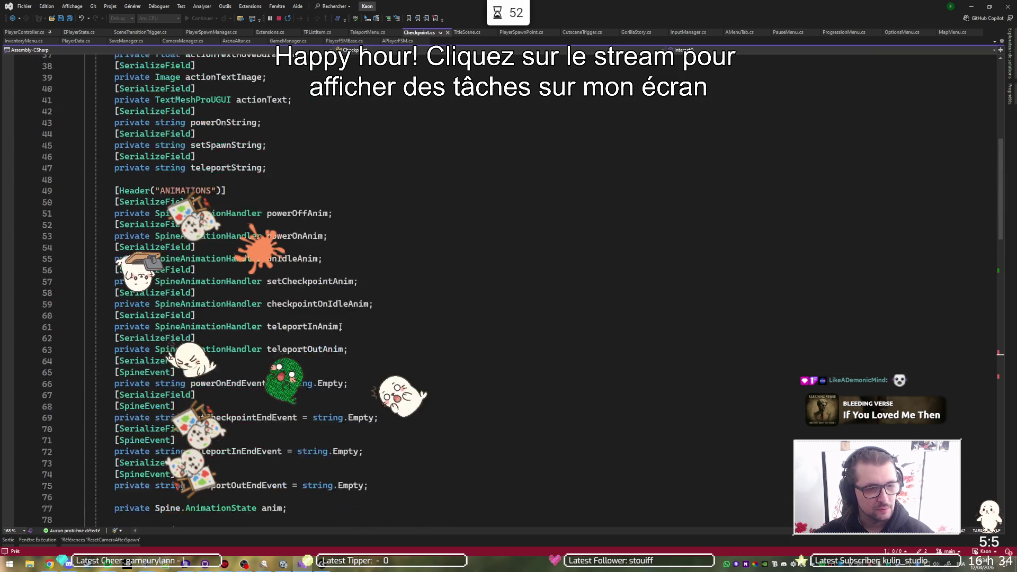
{"action": "scroll", "coordinate": [341, 326], "scroll_direction": "up", "scroll_amount": 10}
{"action": "scroll", "coordinate": [318, 266], "scroll_direction": "down", "scroll_amount": 8}
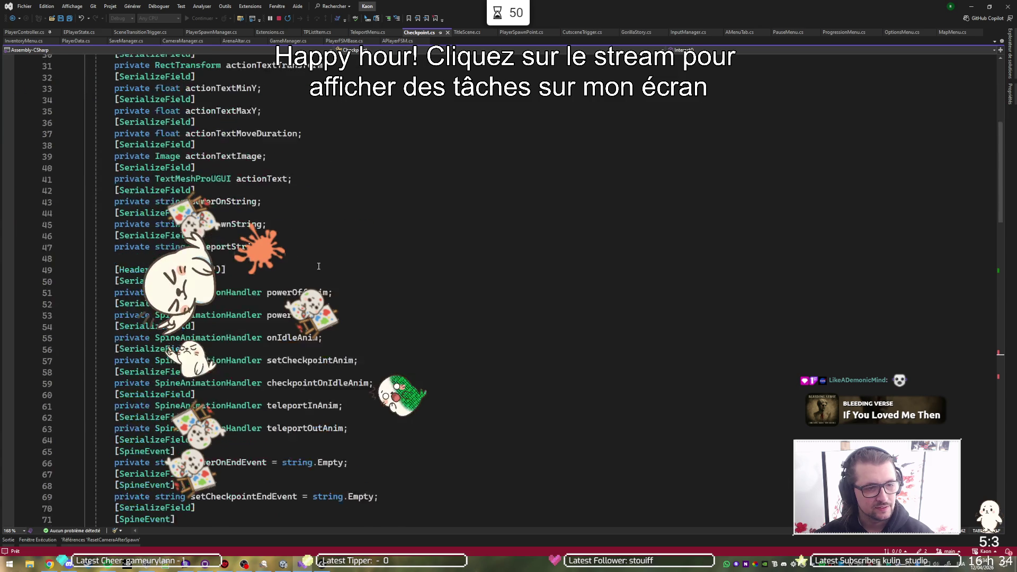
{"action": "scroll", "coordinate": [318, 266], "scroll_direction": "down", "scroll_amount": 9}
{"action": "left_click", "coordinate": [316, 280]}
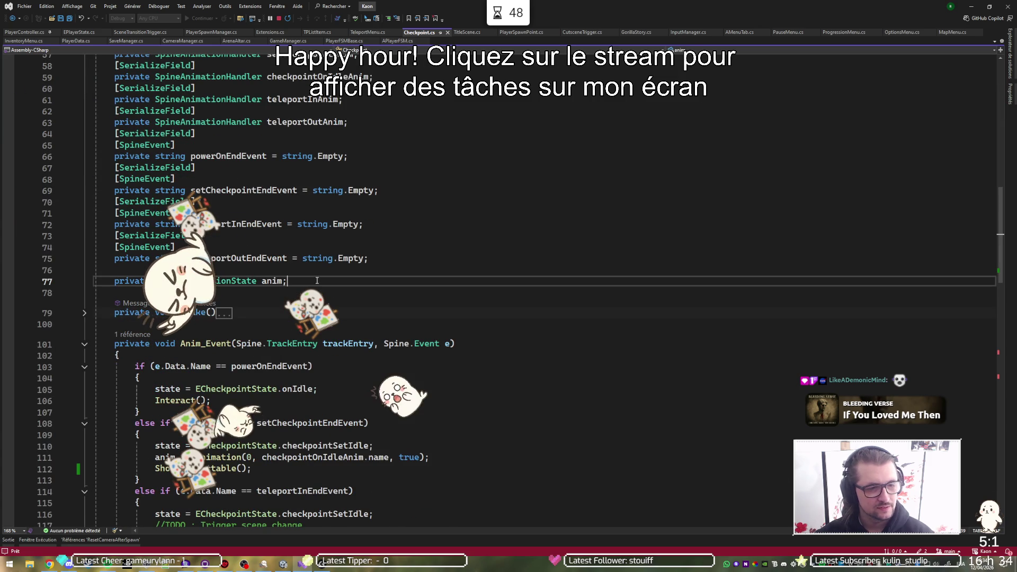
{"action": "key", "text": "ctrl+Return"}
{"action": "type", "text": "pri"}
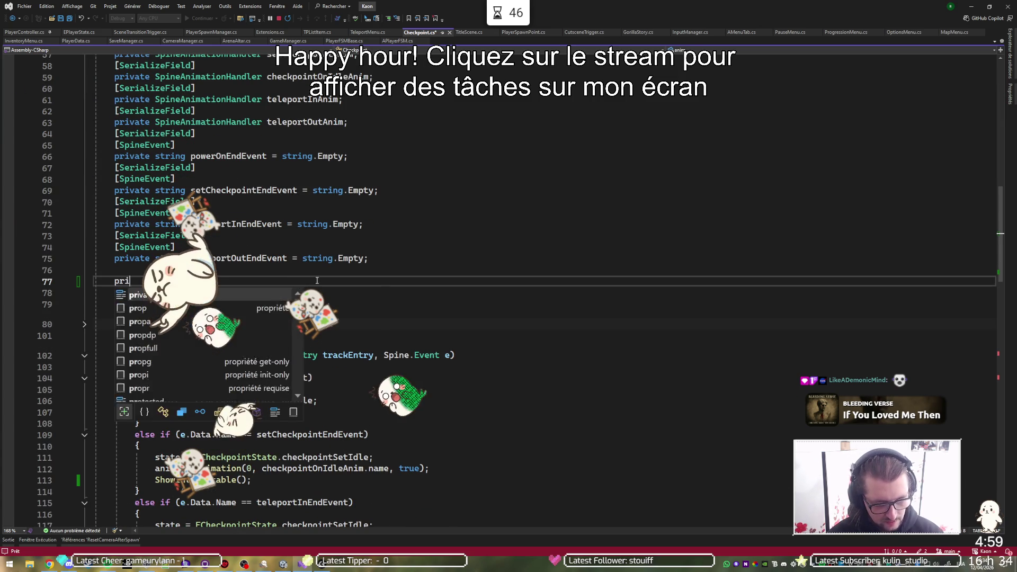
{"action": "type", "text": "vate "}
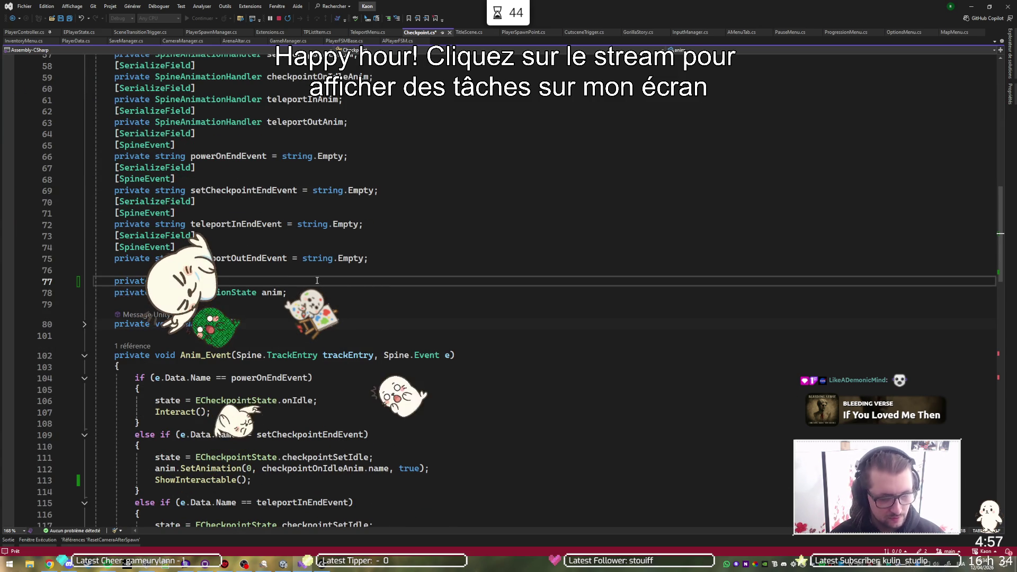
{"action": "type", "text": "bool isWaiting"}
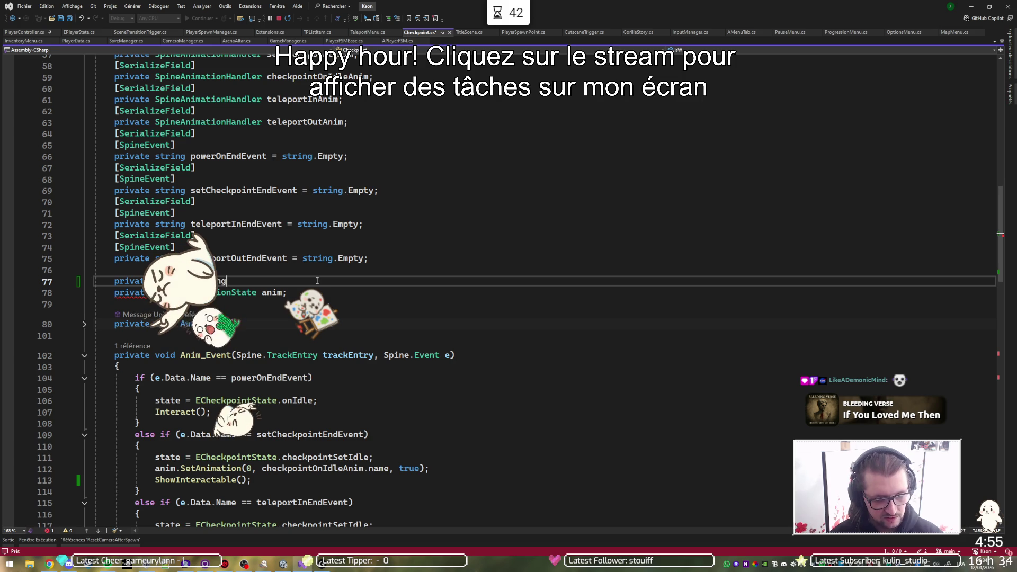
{"action": "type", "text": " = false;"}
{"action": "key", "text": "ctrl+s"}
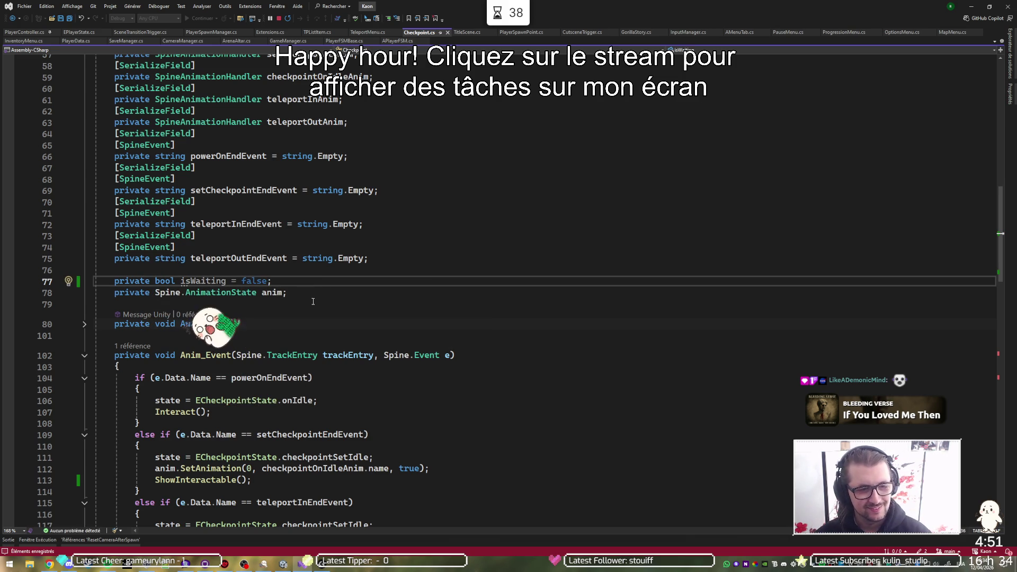
Step: Add 'isWaiting = true;' inside the onIdle case
{"action": "scroll", "coordinate": [313, 301], "scroll_direction": "down", "scroll_amount": 20}
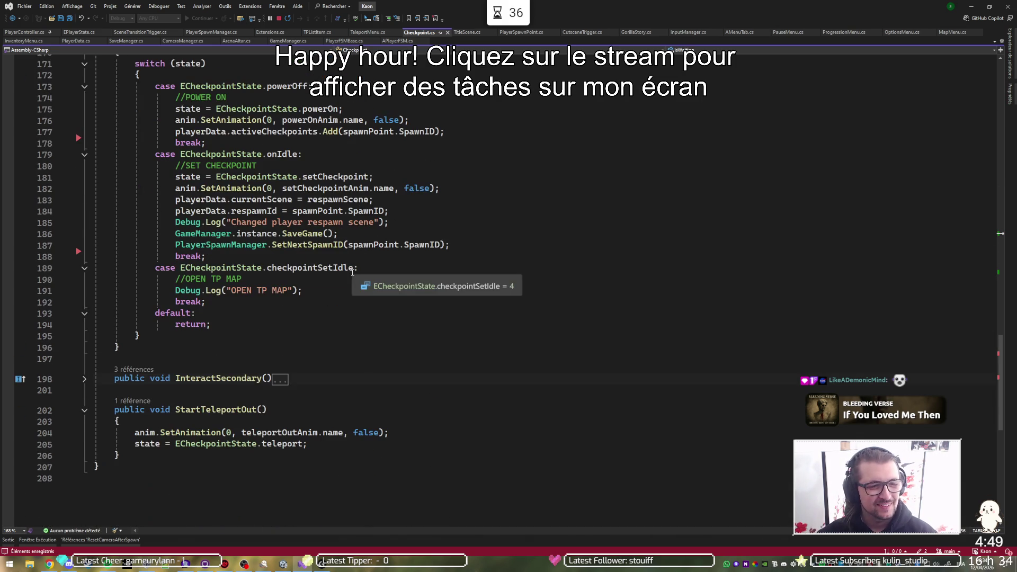
{"action": "scroll", "coordinate": [289, 213], "scroll_direction": "up", "scroll_amount": 1}
{"action": "left_click", "coordinate": [334, 190]}
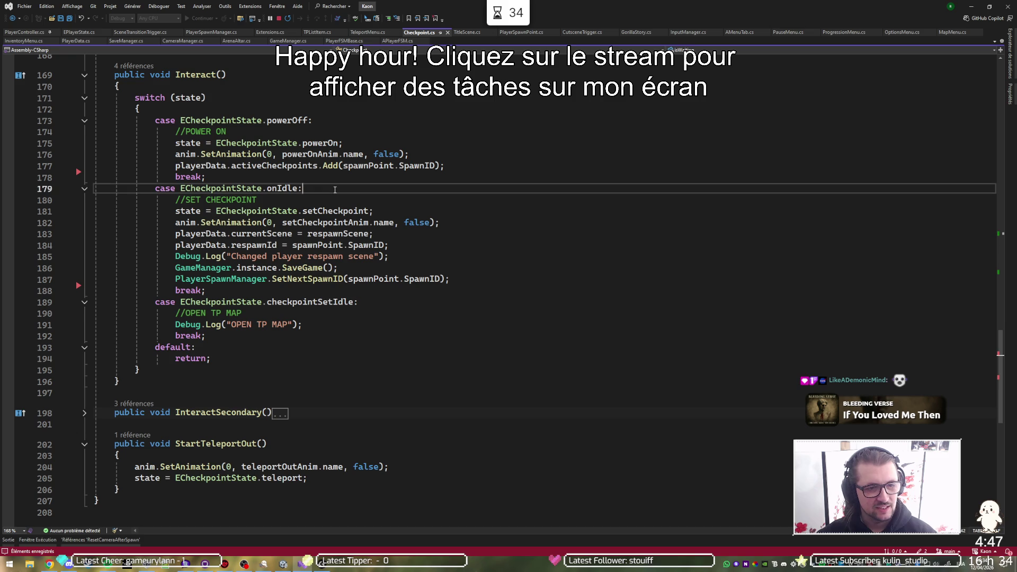
{"action": "key", "text": "Return"}
{"action": "type", "text": "iiswai"}
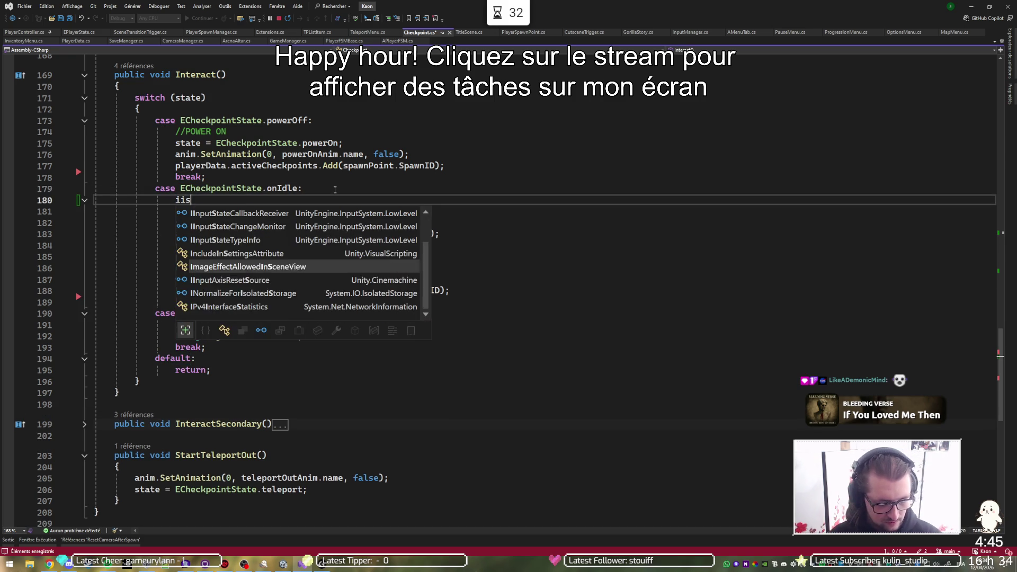
{"action": "key", "text": "Return"}
{"action": "type", "text": "zzz"}
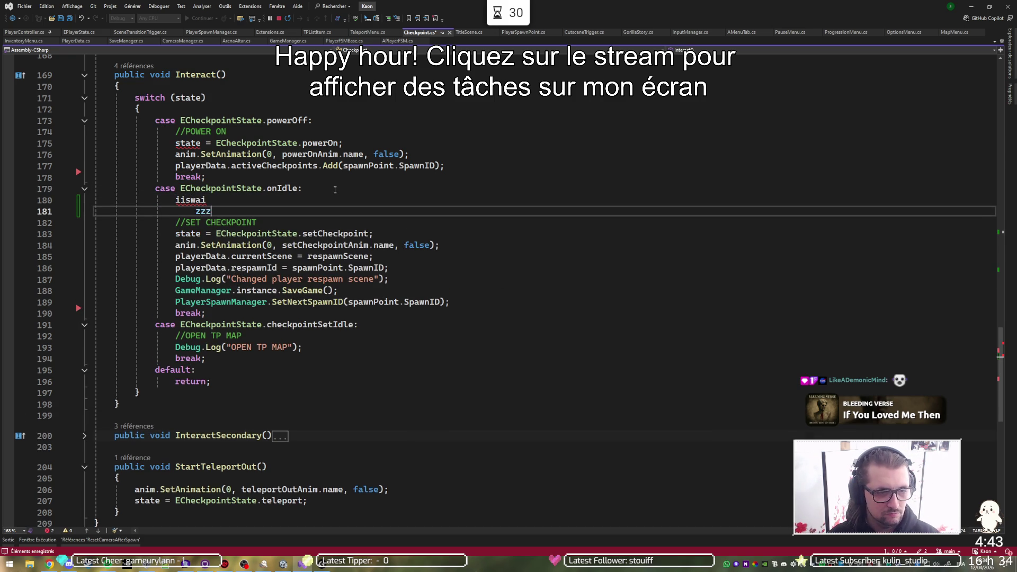
{"action": "key", "text": "ctrl+z"}
{"action": "key", "text": "ctrl+z"}
{"action": "key", "text": "ctrl+z"}
{"action": "type", "text": "isw"}
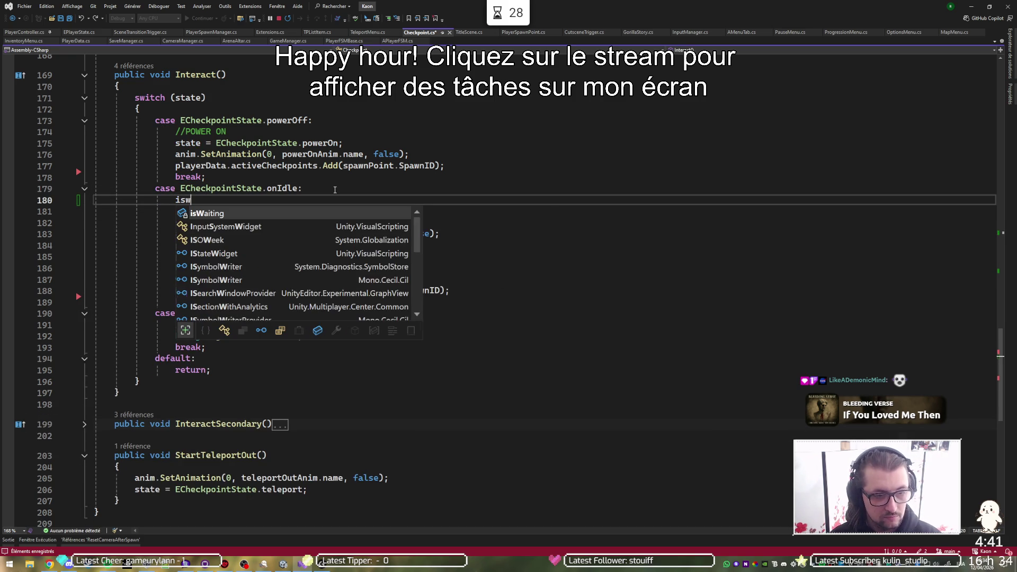
{"action": "key", "text": "space"}
{"action": "type", "text": "= true;"}
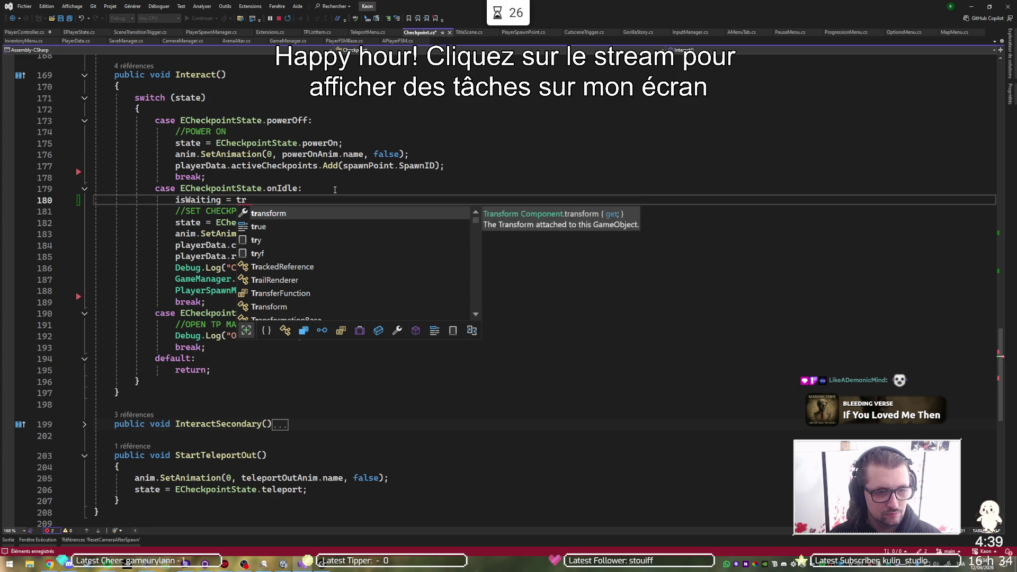
{"action": "key", "text": "Return"}
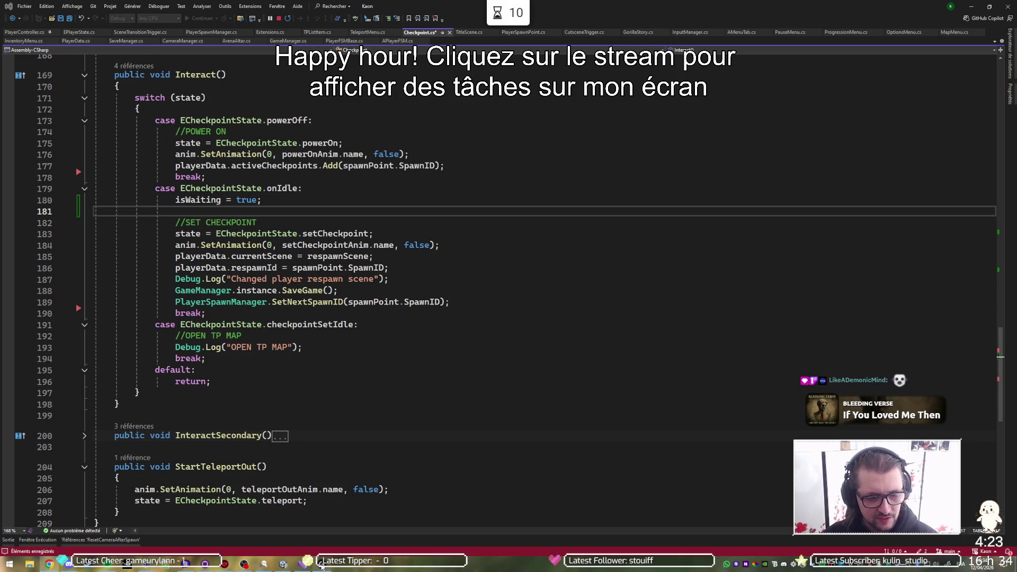
{"action": "left_click", "coordinate": [321, 566]}
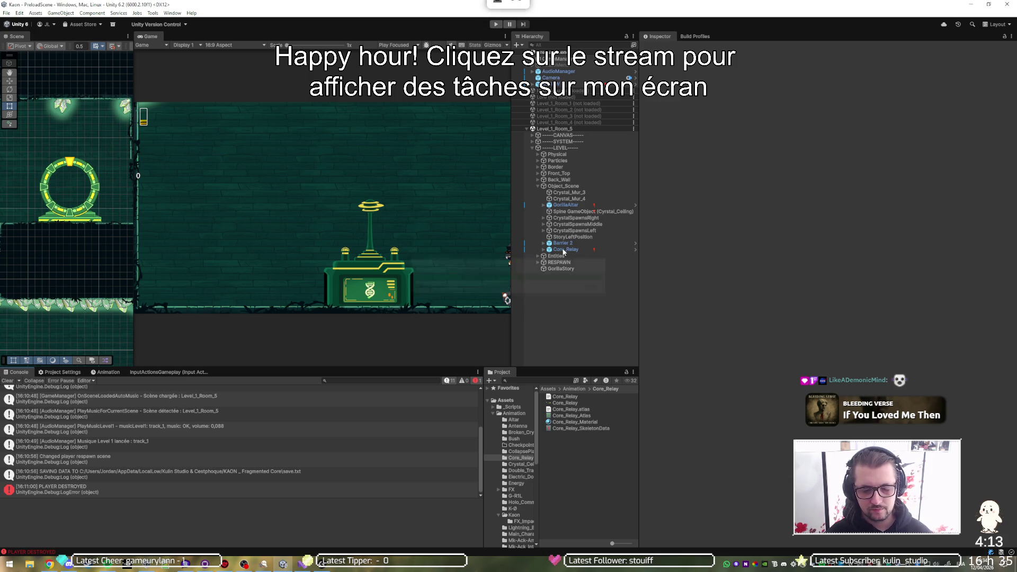
Step: Select Core_Relay to inspect its Skeleton Animation, Player Spawn Point and Checkpoint components with the Move tool active
{"action": "left_click", "coordinate": [577, 249]}
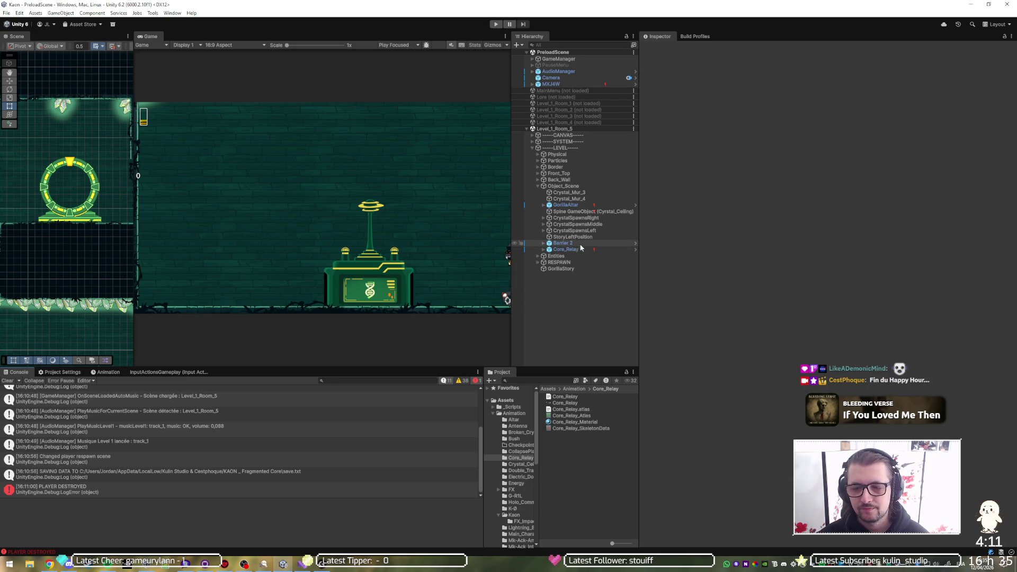
{"action": "key", "text": "w"}
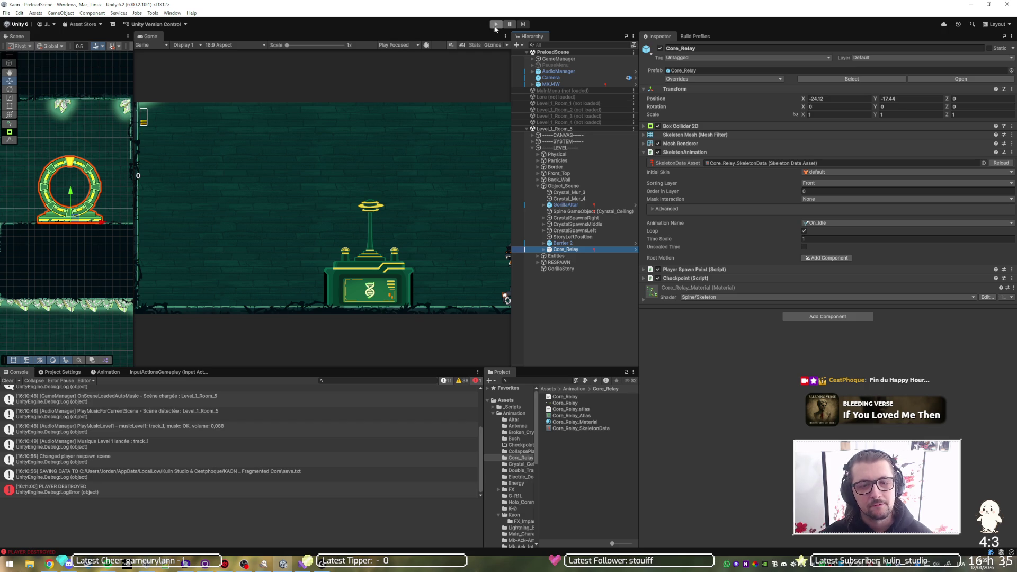
{"action": "key", "text": "alt+Tab"}
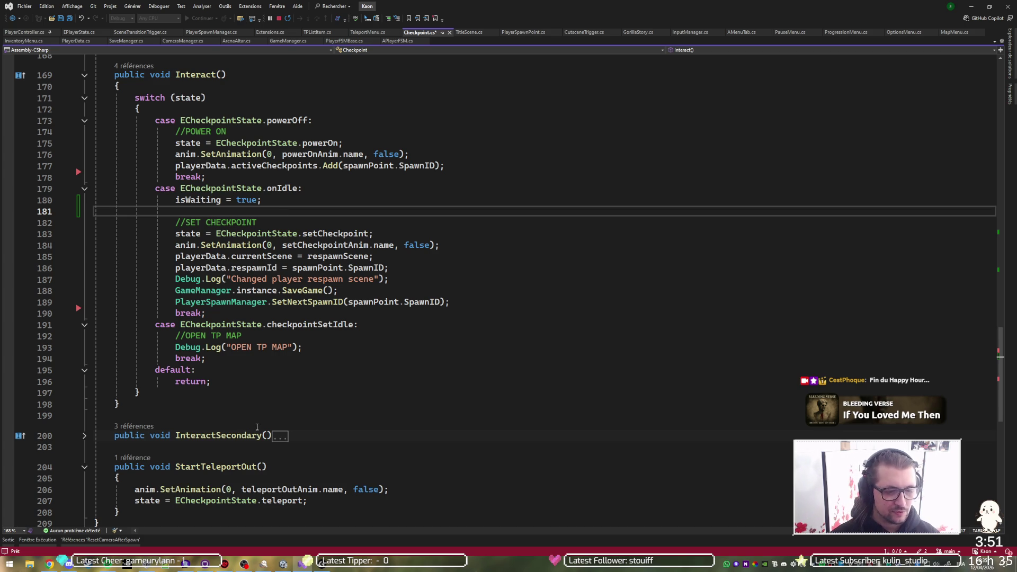
Step: Start a new 'private IEnumerator' declaration after the Interact method, correcting the return type
{"action": "left_click", "coordinate": [266, 406]}
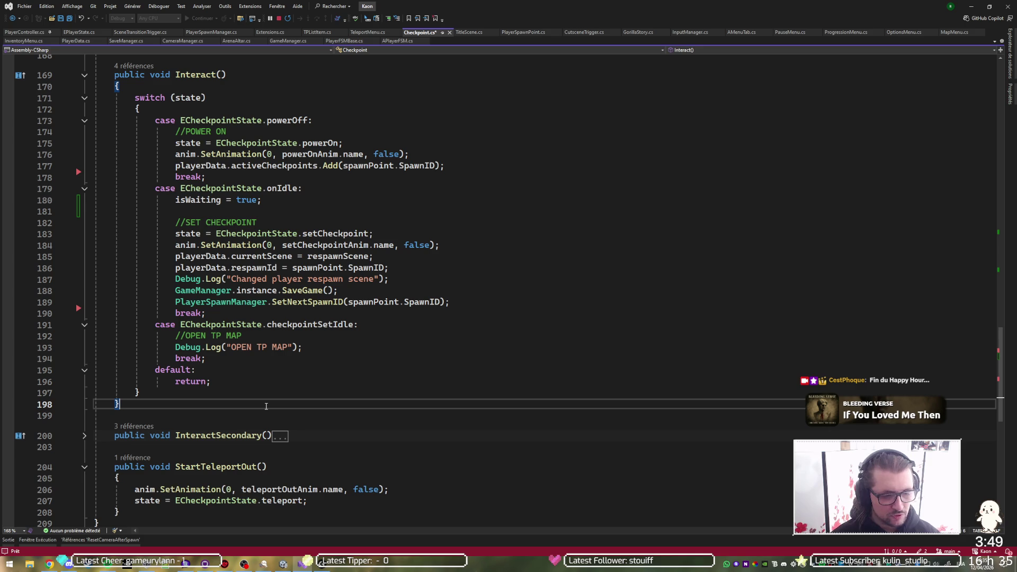
{"action": "key", "text": "Return"}
{"action": "key", "text": "Return"}
{"action": "type", "text": "priva"}
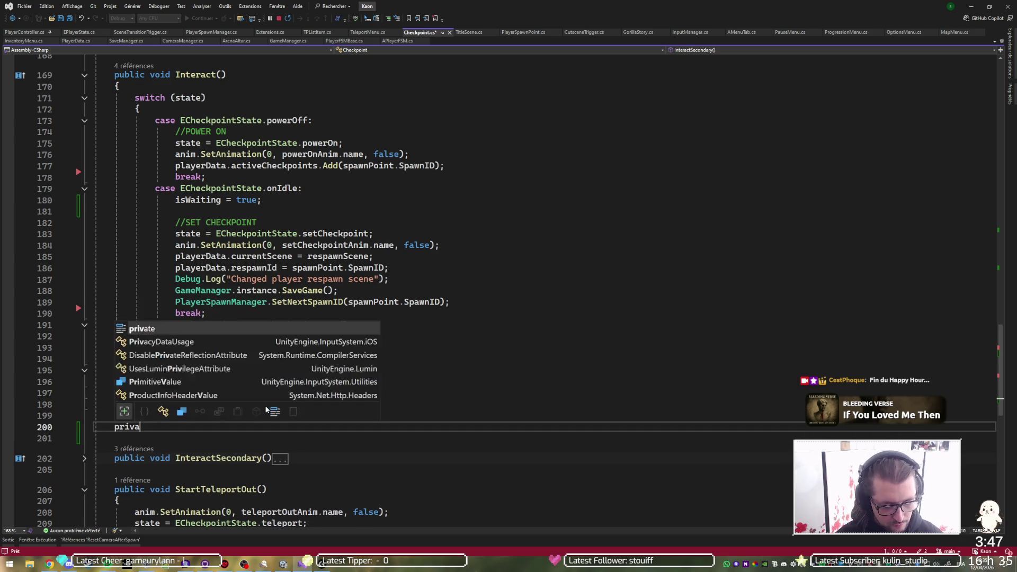
{"action": "type", "text": "te boid I"}
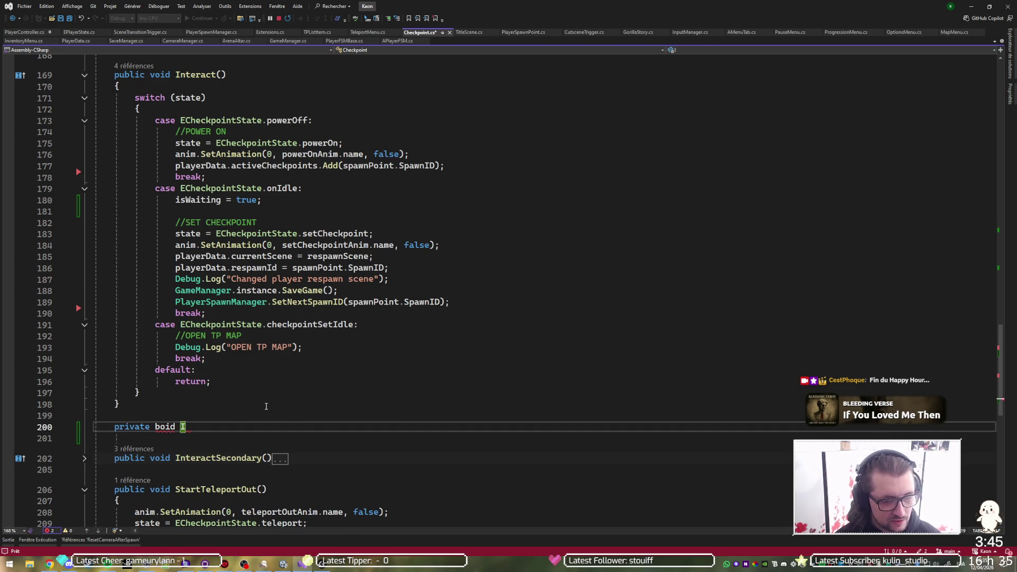
{"action": "key", "text": "ctrl+Left"}
{"action": "key", "text": "ctrl+Left"}
{"action": "key", "text": "Delete"}
{"action": "type", "text": "v"}
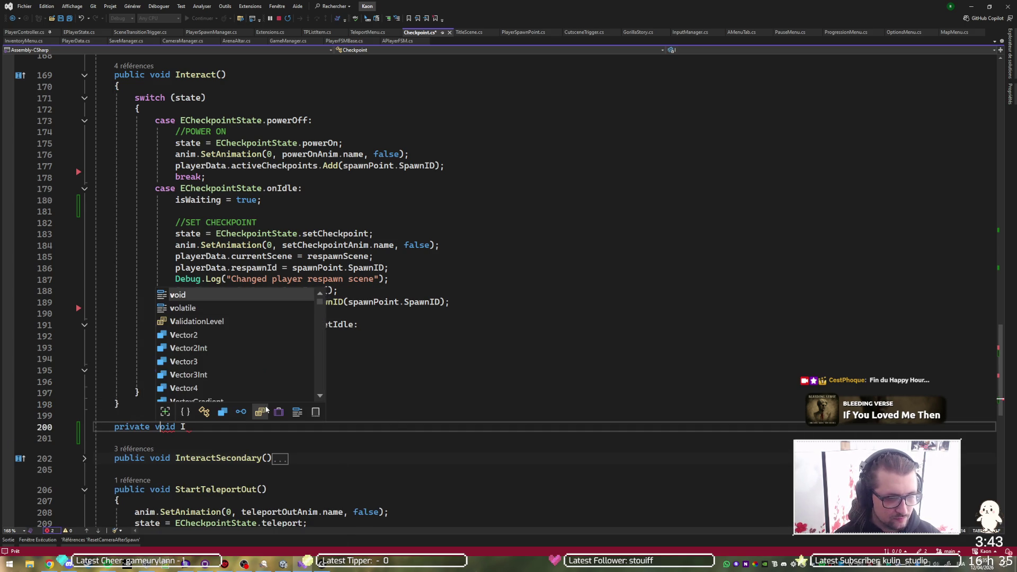
{"action": "key", "text": "ctrl+Left"}
{"action": "key", "text": "ctrl+BackSpace"}
{"action": "key", "text": "End"}
{"action": "key", "text": "ctrl+space"}
{"action": "key", "text": "Escape"}
{"action": "type", "text": "numerator"}
{"action": "key", "text": "ctrl+Left"}
{"action": "key", "text": "Right"}
{"action": "key", "text": "Right"}
{"action": "key", "text": "BackSpace"}
{"action": "type", "text": "E"}
{"action": "key", "text": "End"}
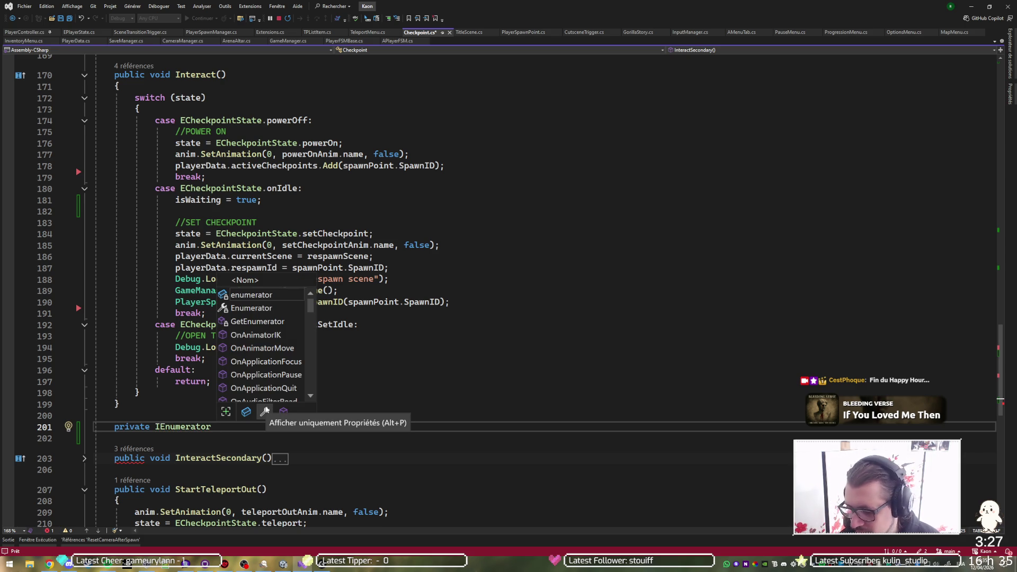
Step: Name the coroutine MovePlayer() and open its empty brace body
{"action": "type", "text": "MoveP"}
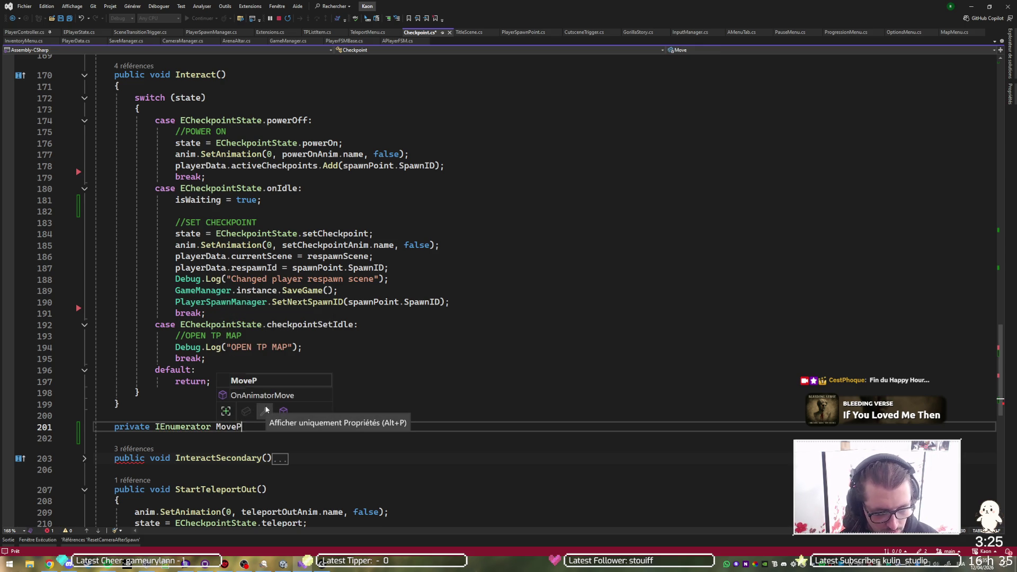
{"action": "type", "text": "layerTo"}
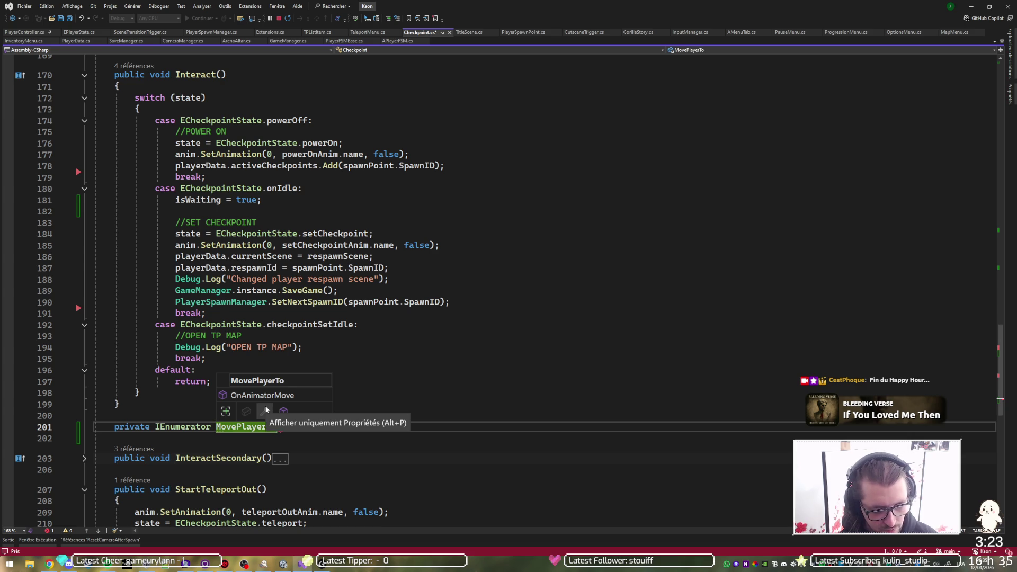
{"action": "key", "text": "BackSpace"}
{"action": "key", "text": "BackSpace"}
{"action": "key", "text": "BackSpace"}
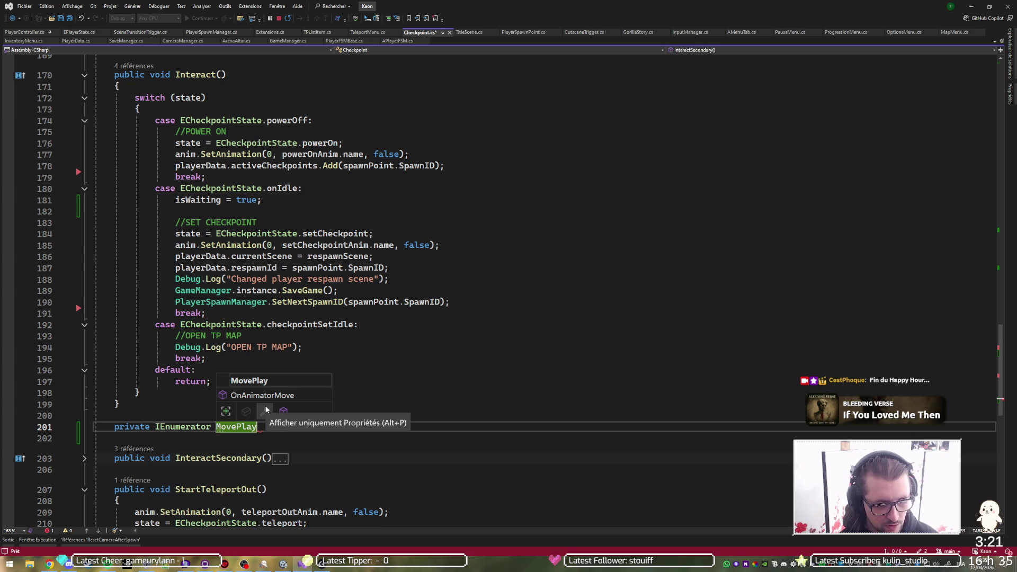
{"action": "type", "text": "er"}
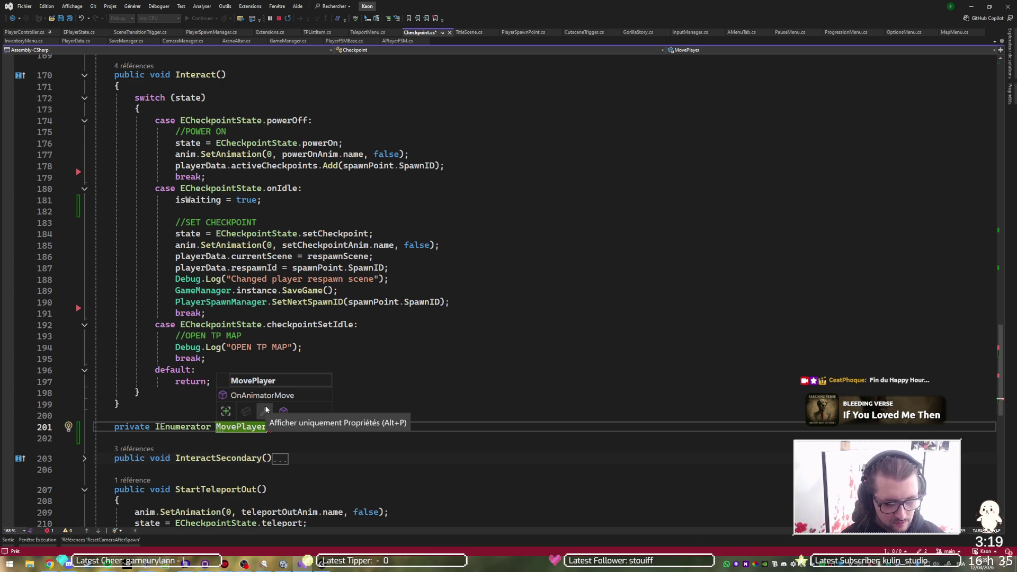
{"action": "type", "text": "()"}
{"action": "key", "text": "Return"}
{"action": "type", "text": "{"}
{"action": "key", "text": "Return"}
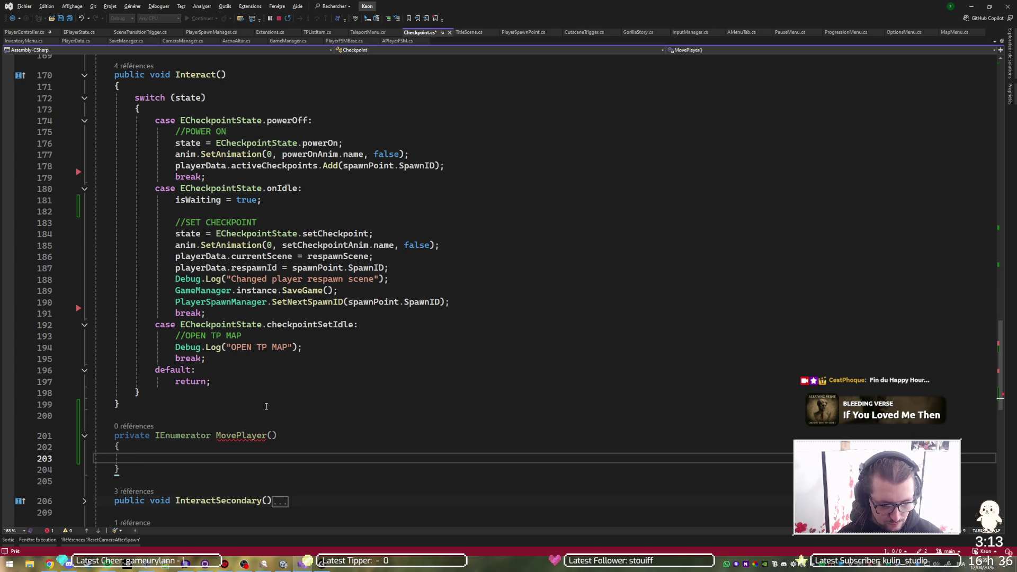
Step: Write 'PlayerController pc = GameManager.instance.player;' at the start of MovePlayer
{"action": "type", "text": "Gamema"}
{"action": "type", "text": "nager.instance.pl"}
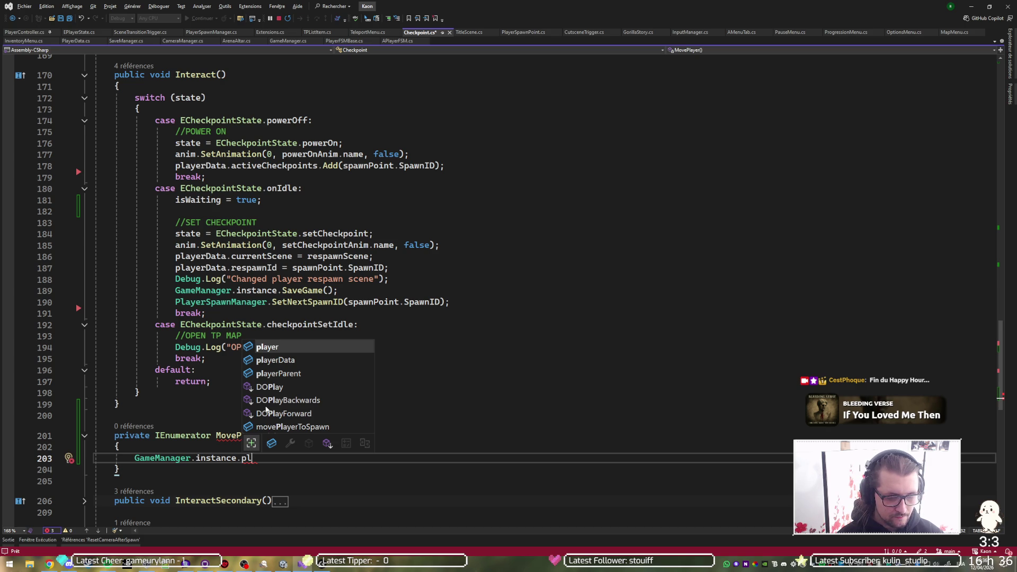
{"action": "key", "text": "Escape"}
{"action": "key", "text": "Home"}
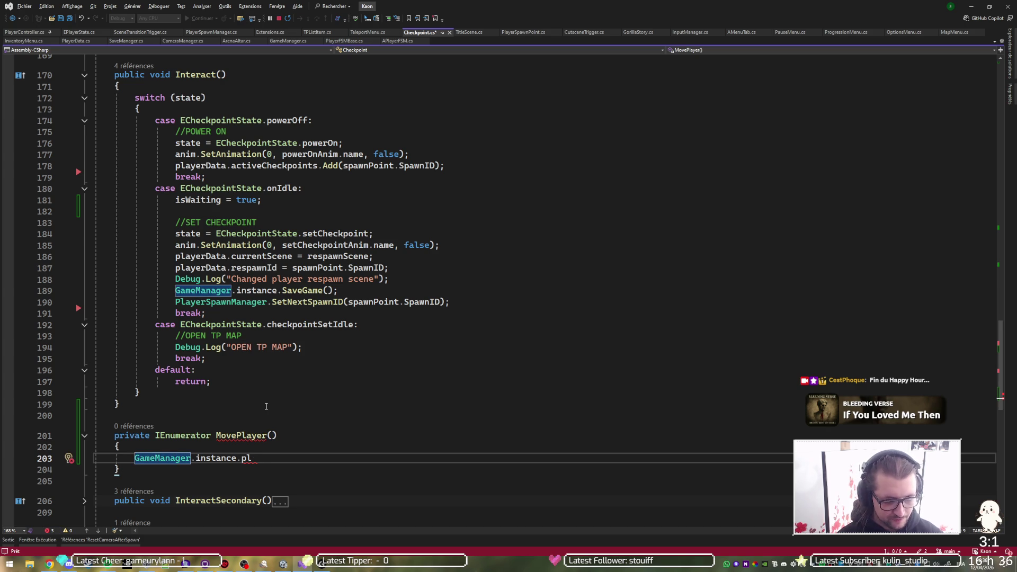
{"action": "type", "text": "PlayerrControle"}
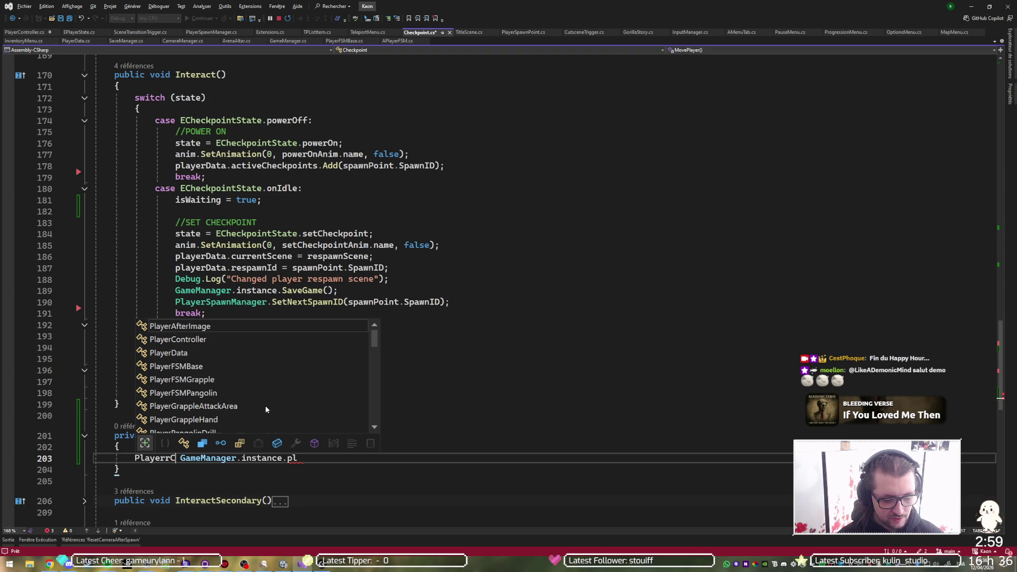
{"action": "key", "text": "BackSpace"}
{"action": "type", "text": "ler"}
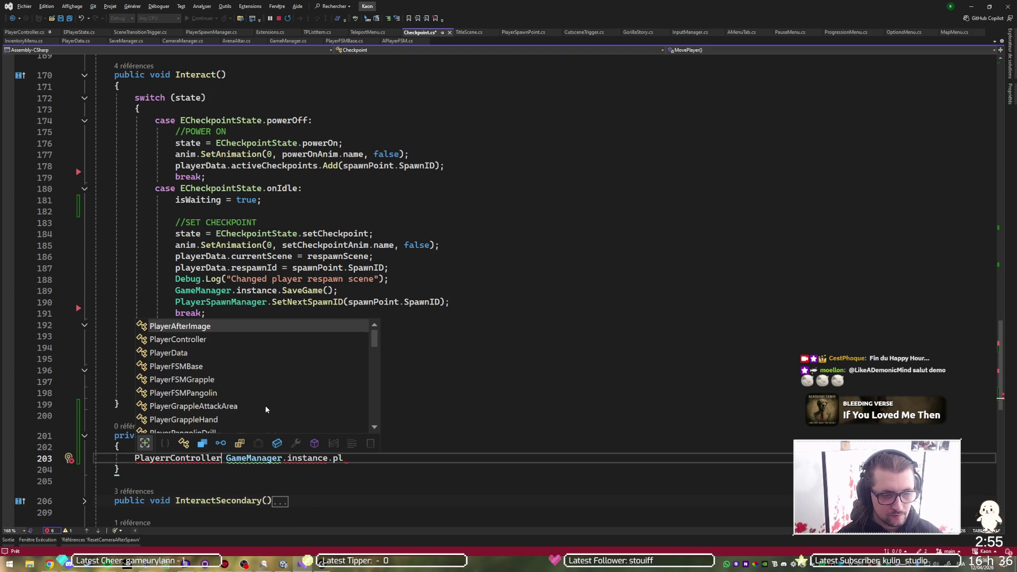
{"action": "key", "text": "Escape"}
{"action": "key", "text": "ctrl+period"}
{"action": "key", "text": "Return"}
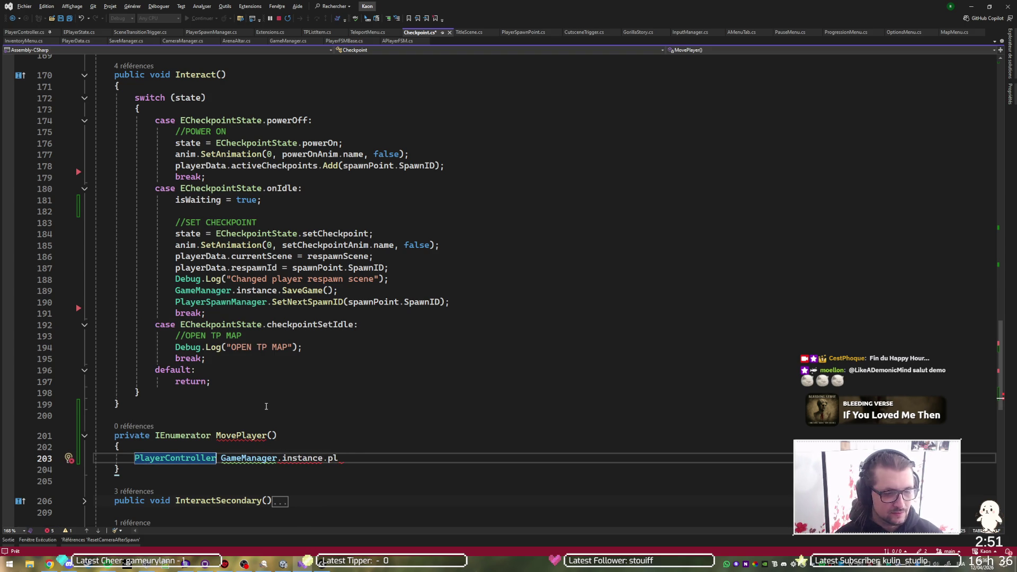
{"action": "type", "text": "pc = "}
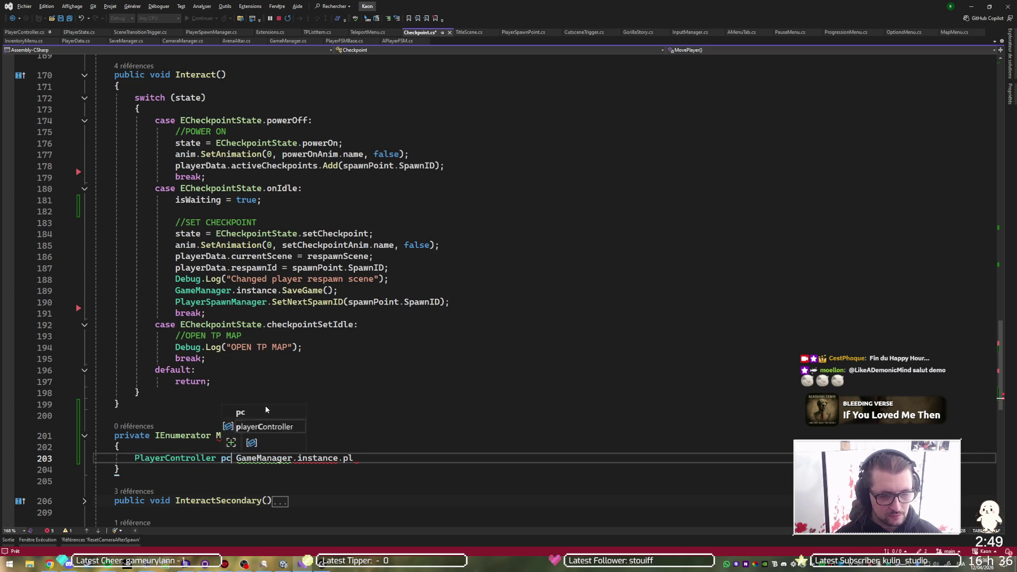
{"action": "type", "text": "ayer"}
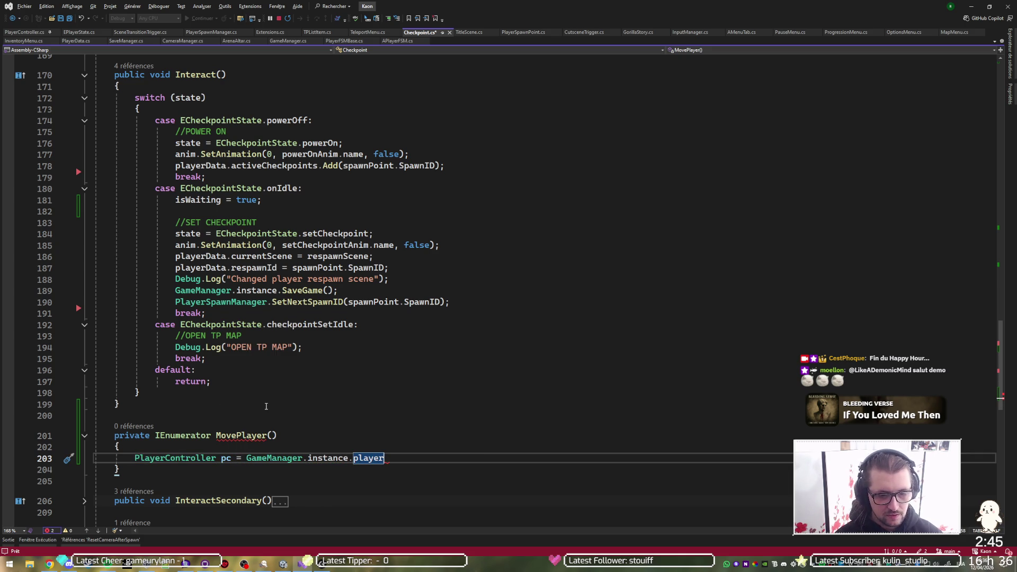
{"action": "type", "text": ";"}
{"action": "key", "text": "Return"}
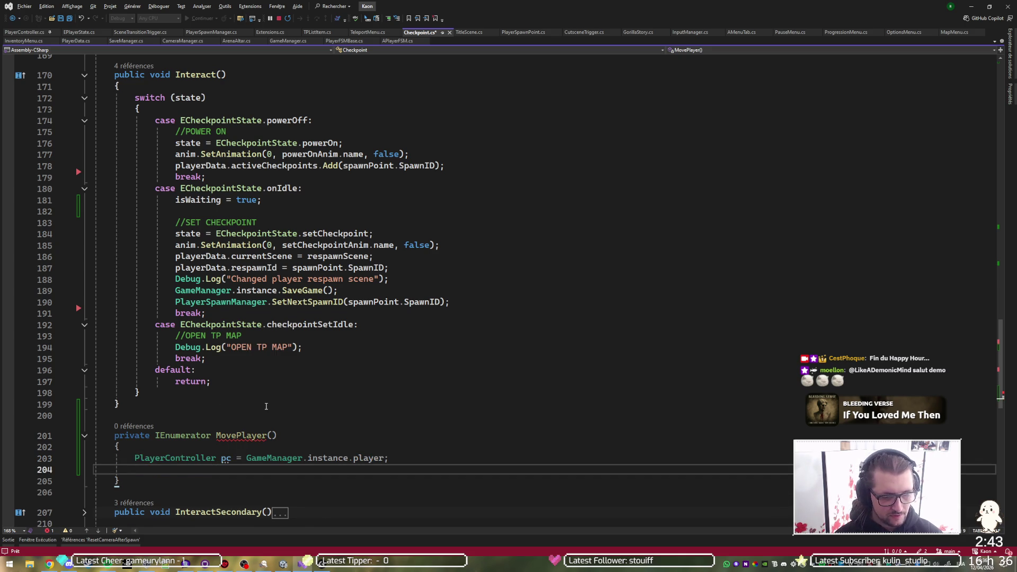
Step: Add an empty 'if(pc.transform.position.x < transform.position.x)' block
{"action": "type", "text": "if("}
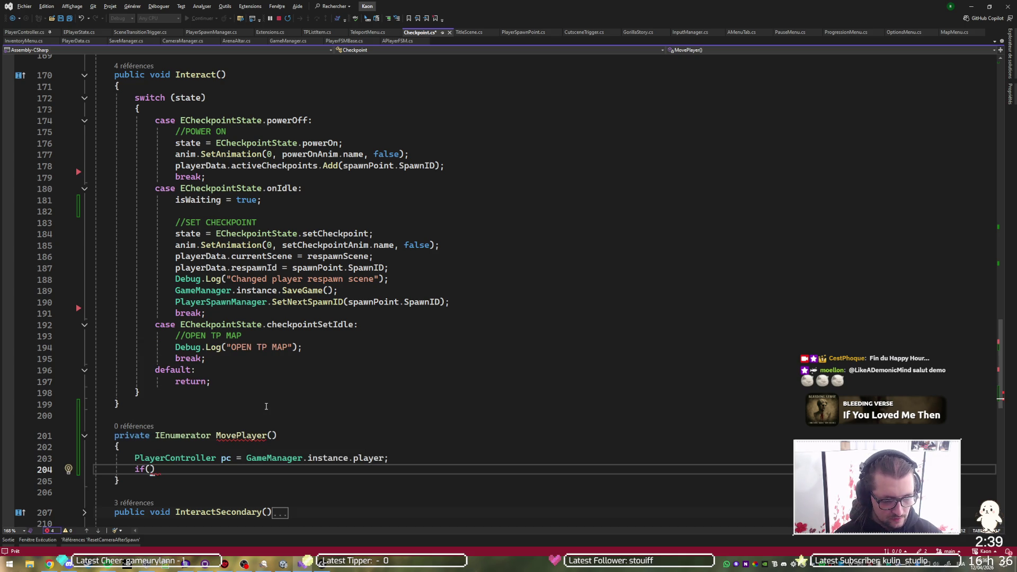
{"action": "type", "text": "playerData.z"}
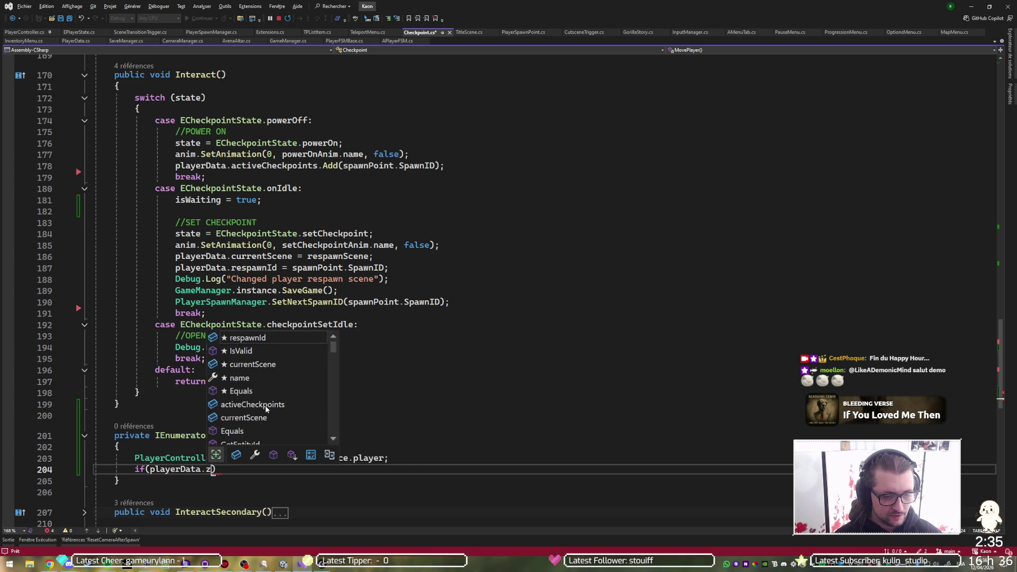
{"action": "key", "text": "Escape"}
{"action": "key", "text": "Left"}
{"action": "key", "text": "BackSpace"}
{"action": "key", "text": "BackSpace"}
{"action": "key", "text": "BackSpace"}
{"action": "key", "text": "BackSpace"}
{"action": "key", "text": "BackSpace"}
{"action": "key", "text": "BackSpace"}
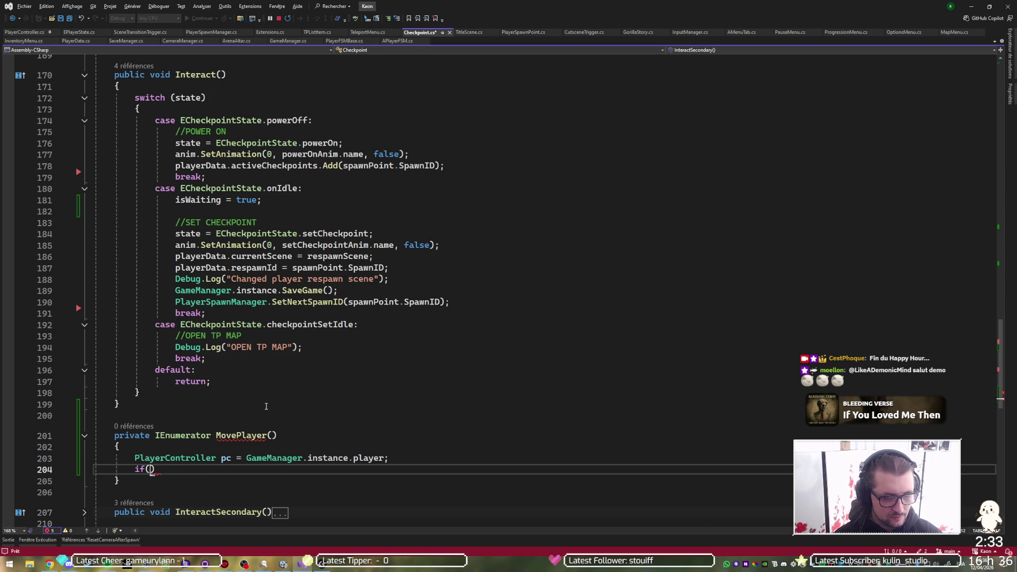
{"action": "type", "text": "pc.transform.position.x"}
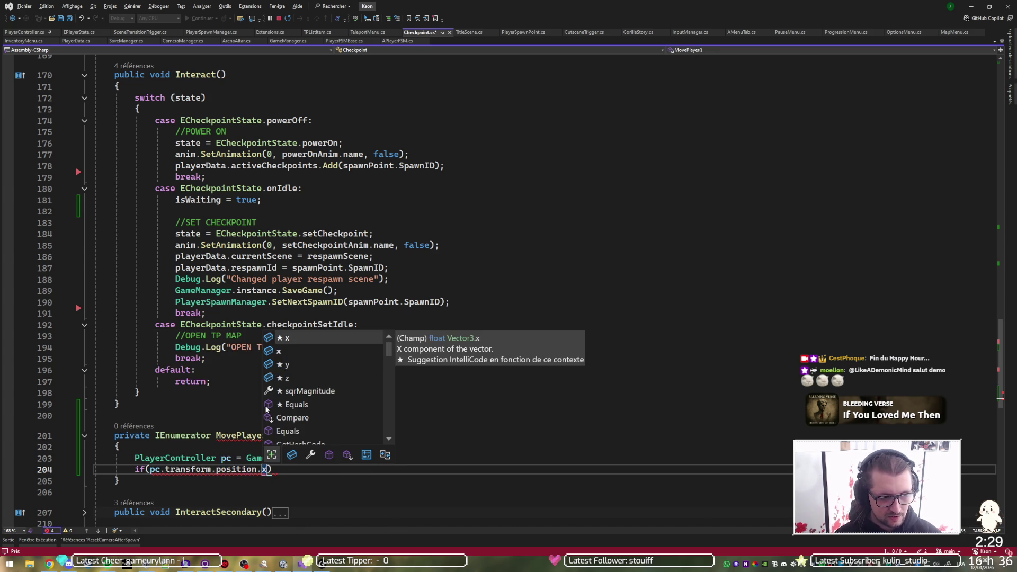
{"action": "type", "text": " < transform.position"}
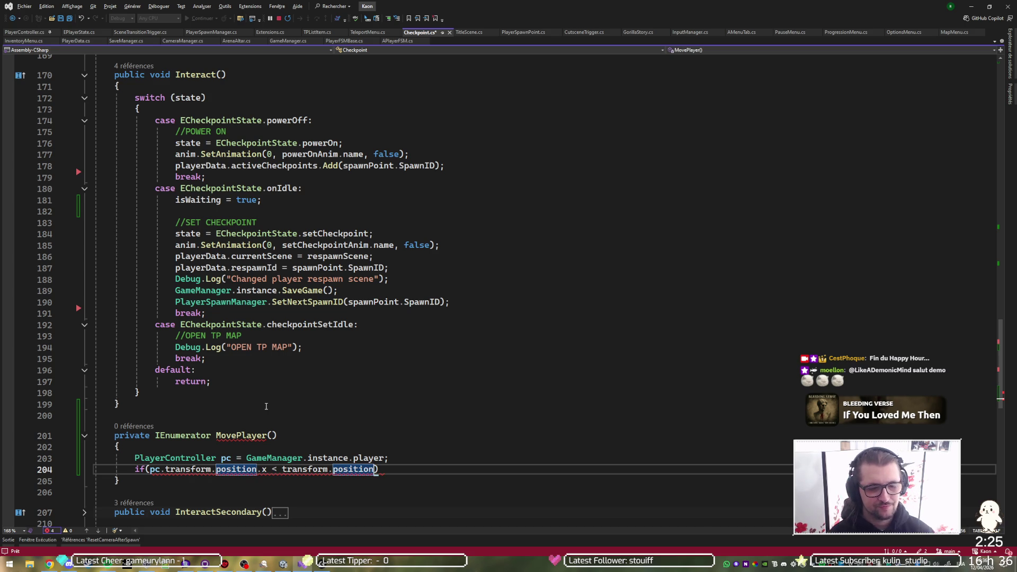
{"action": "type", "text": "{"}
{"action": "key", "text": "Return"}
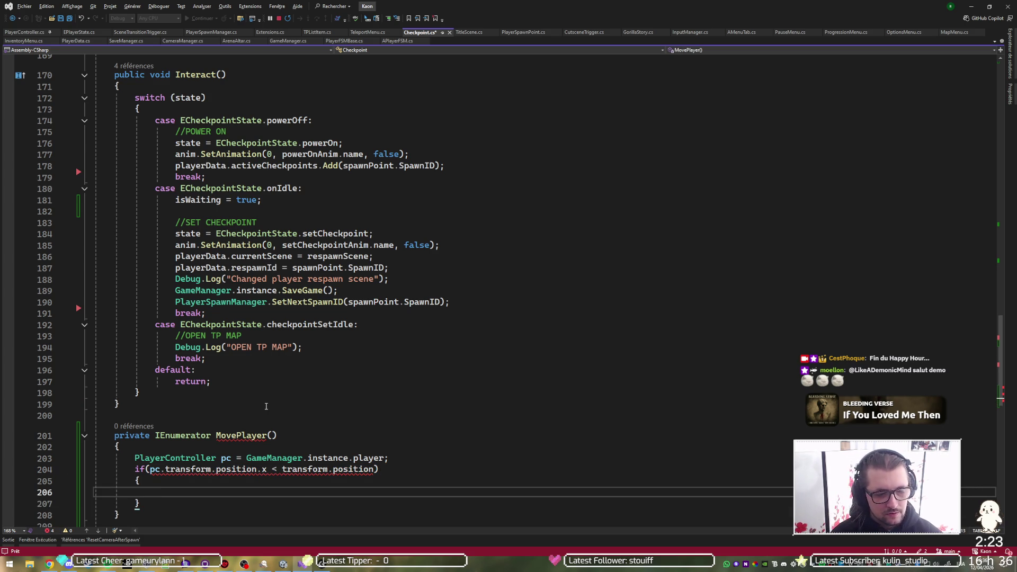
{"action": "key", "text": "Up"}
{"action": "key", "text": "Up"}
{"action": "key", "text": "End"}
{"action": "type", "text": ".x"}
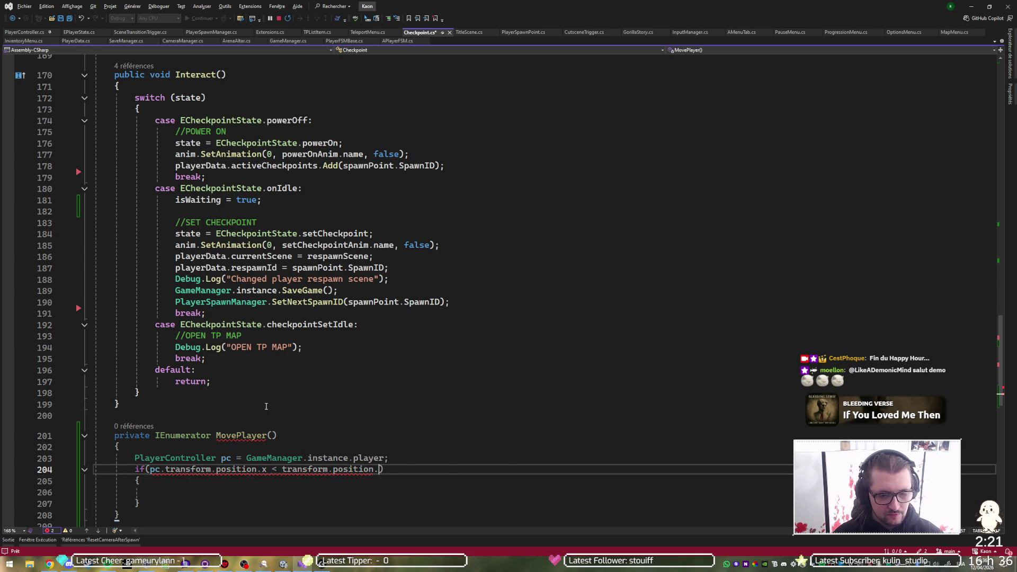
Step: Declare 'bool isPlayerRight = false;' below the player controller line
{"action": "key", "text": "Up"}
{"action": "key", "text": "End"}
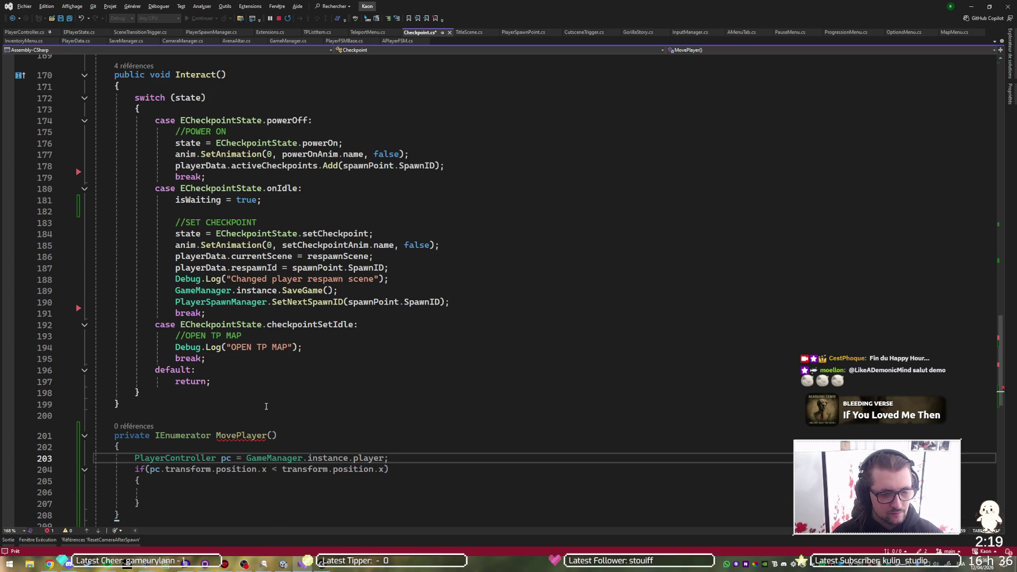
{"action": "key", "text": "Return"}
{"action": "type", "text": "bool "}
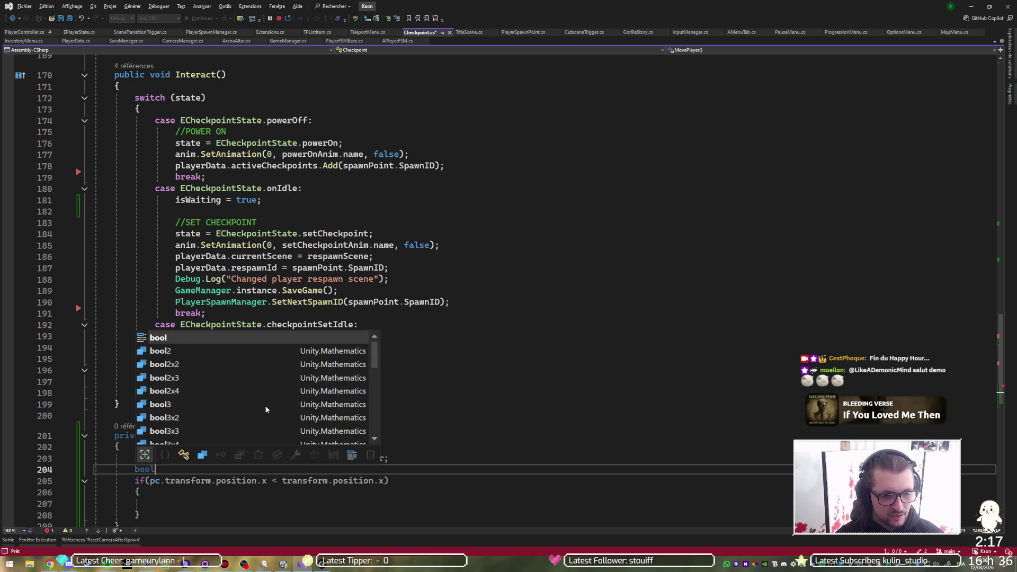
{"action": "type", "text": "is"}
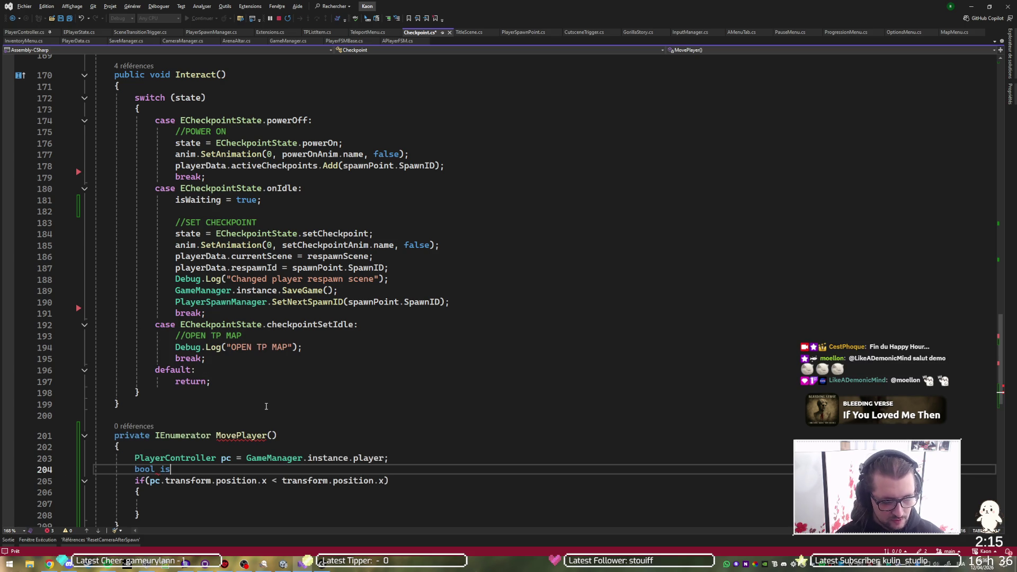
{"action": "type", "text": "^PlayeLeft"}
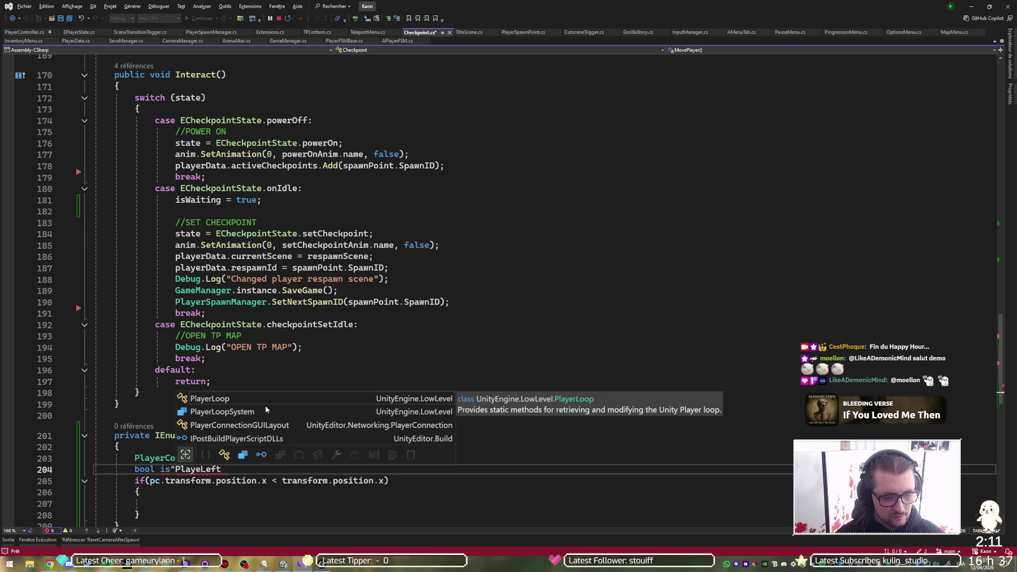
{"action": "key", "text": "BackSpace"}
{"action": "key", "text": "BackSpace"}
{"action": "type", "text": "r"}
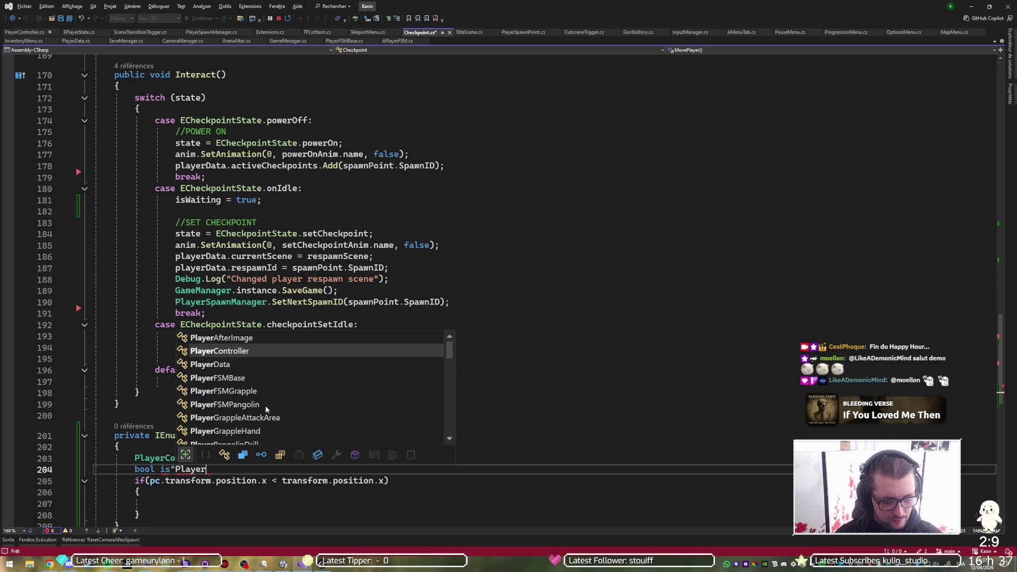
{"action": "type", "text": "Right"}
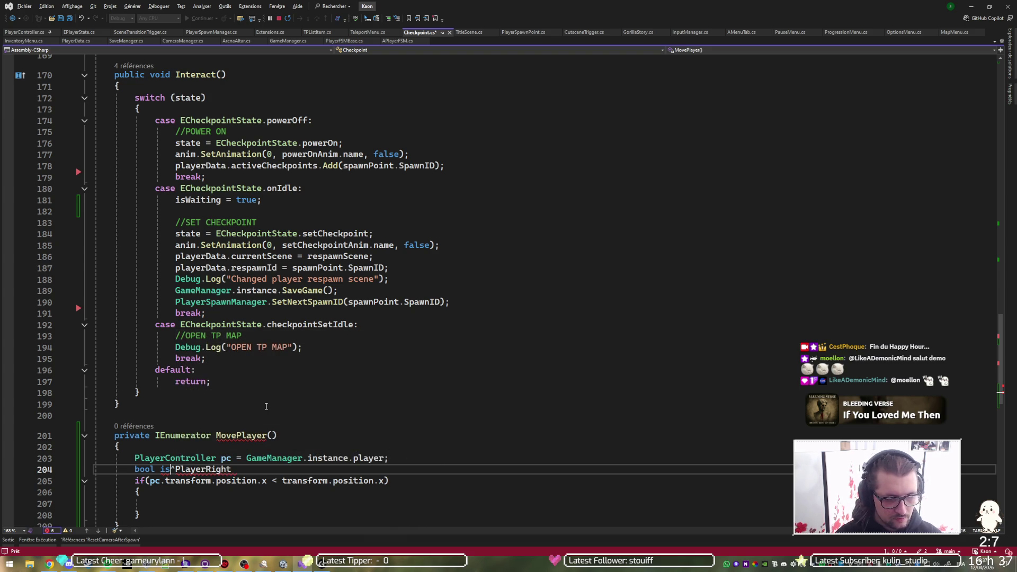
{"action": "type", "text": " = "}
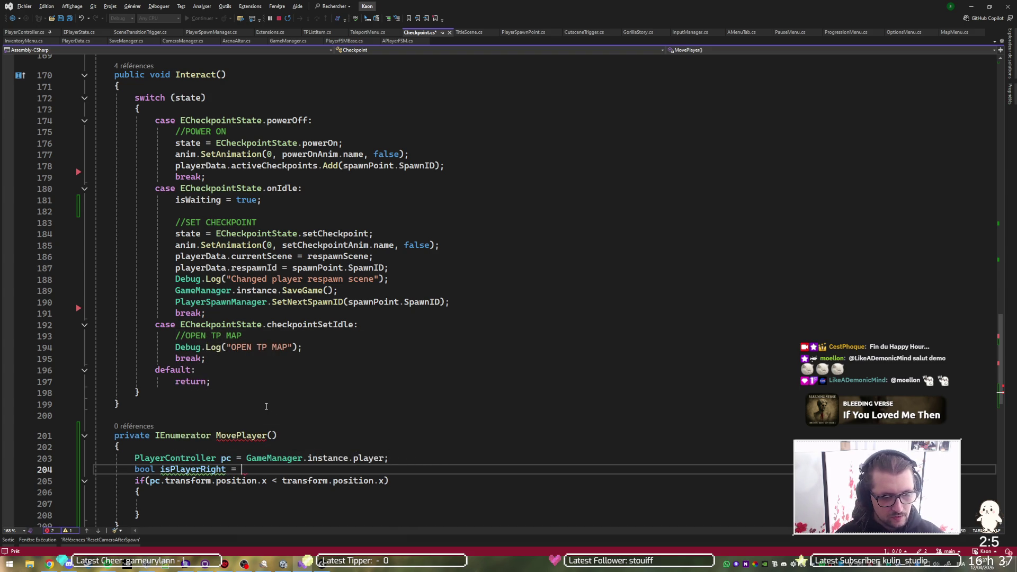
{"action": "type", "text": "false;"}
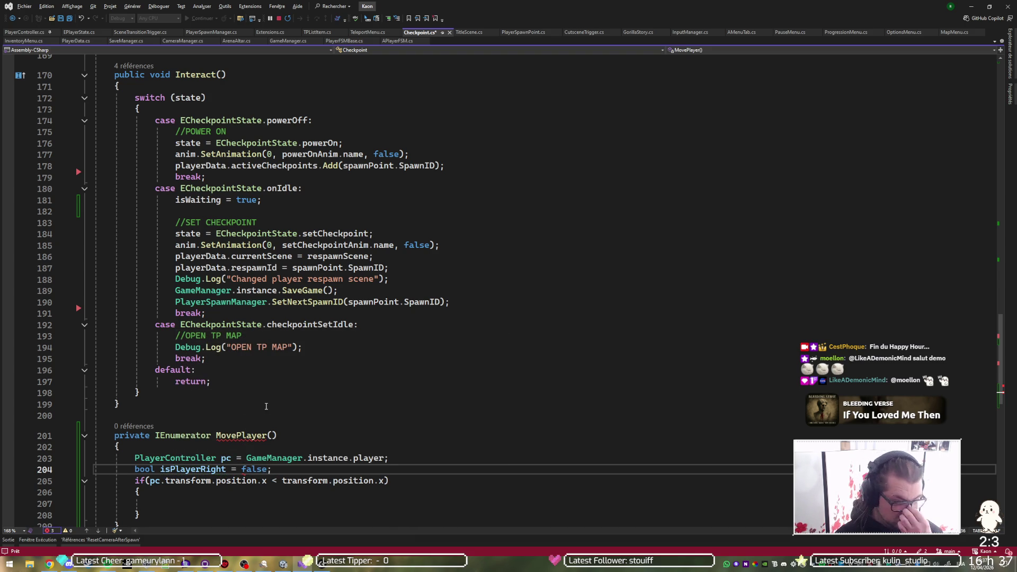
{"action": "key", "text": "Down"}
{"action": "key", "text": "Down"}
{"action": "key", "text": "Down"}
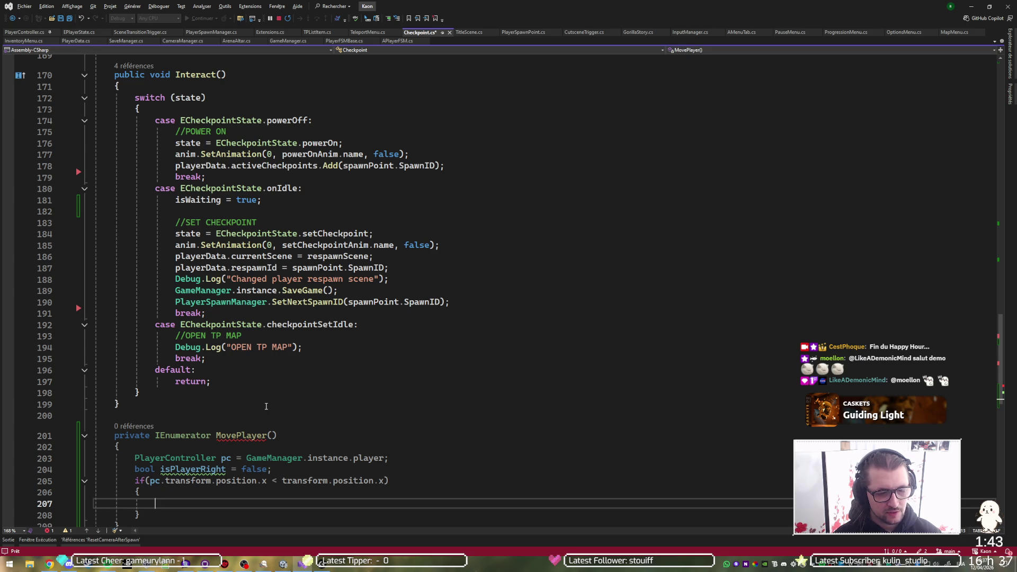
Step: Flip the if comparison to greater-than, set 'isPlayerRight = true;' inside it, and save
{"action": "key", "text": "Up"}
{"action": "key", "text": "Up"}
{"action": "key", "text": "Delete"}
{"action": "type", "text": ">"}
{"action": "key", "text": "Down"}
{"action": "key", "text": "Down"}
{"action": "type", "text": "is"}
{"action": "key", "text": "Tab"}
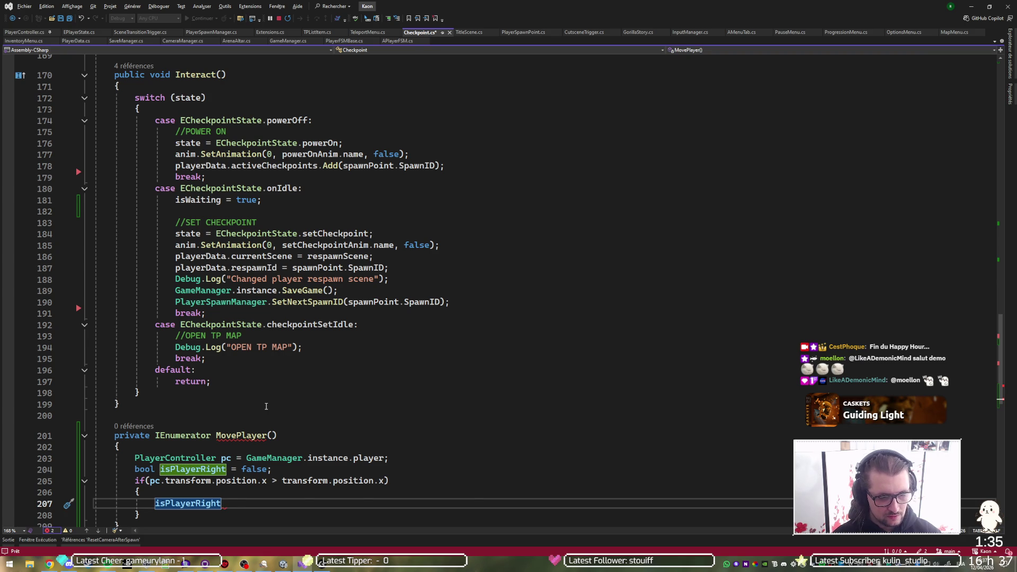
{"action": "type", "text": " = true;s"}
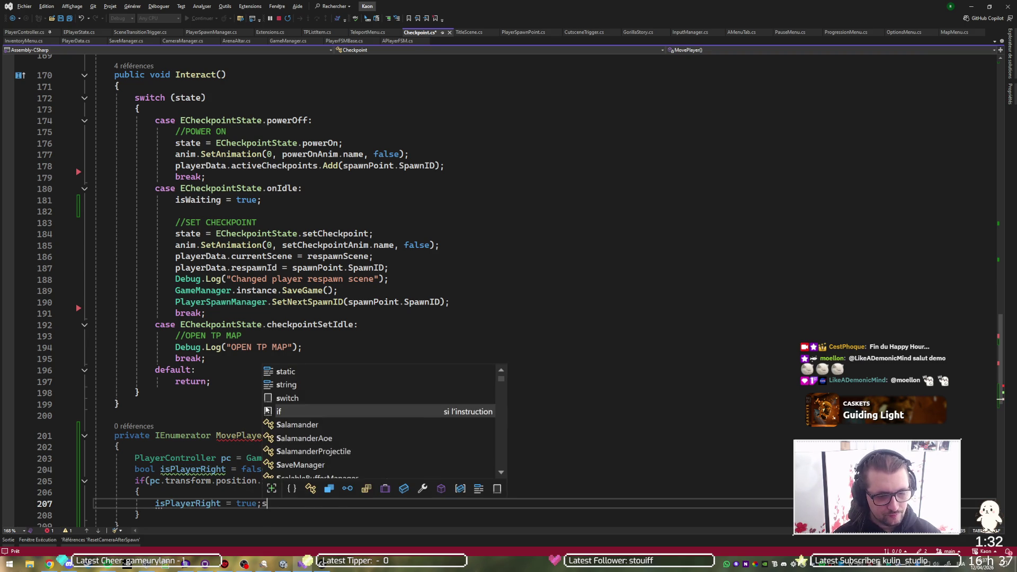
{"action": "key", "text": "ctrl+s"}
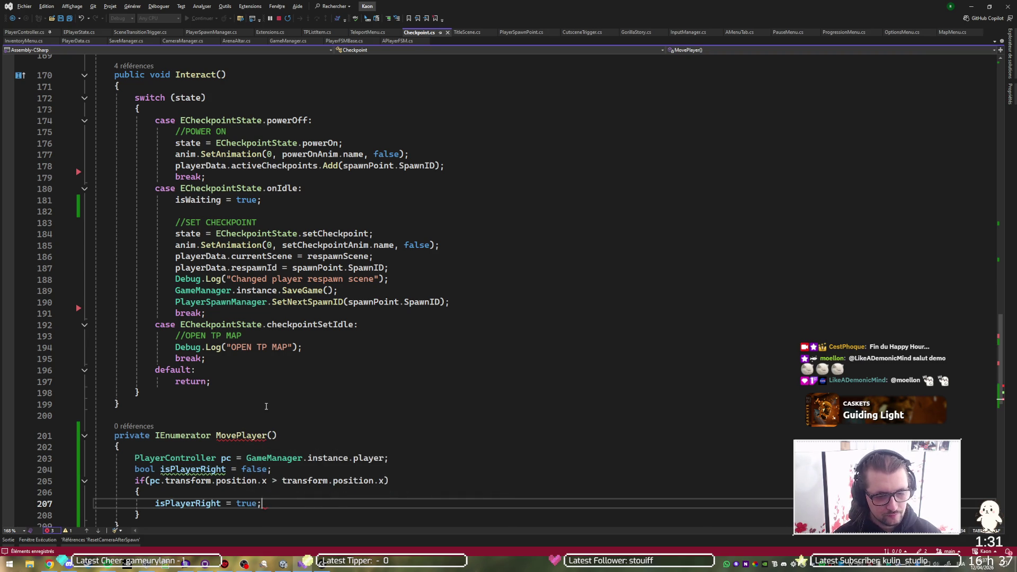
Step: Add 'else if(pc.transform.position.x == transform.position.x)' with an empty brace block
{"action": "key", "text": "Down"}
{"action": "key", "text": "Return"}
{"action": "type", "text": "els"}
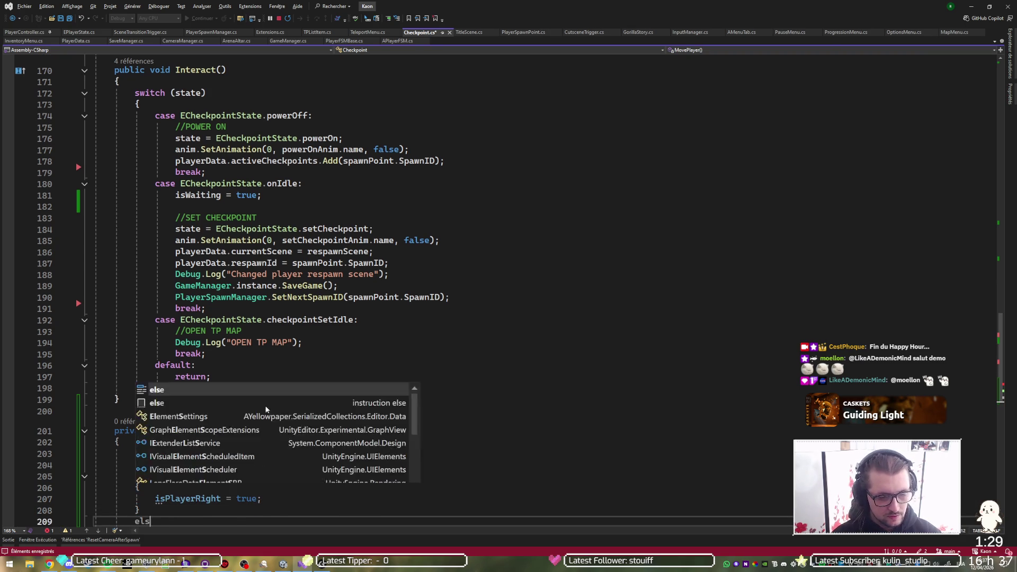
{"action": "type", "text": "e i"}
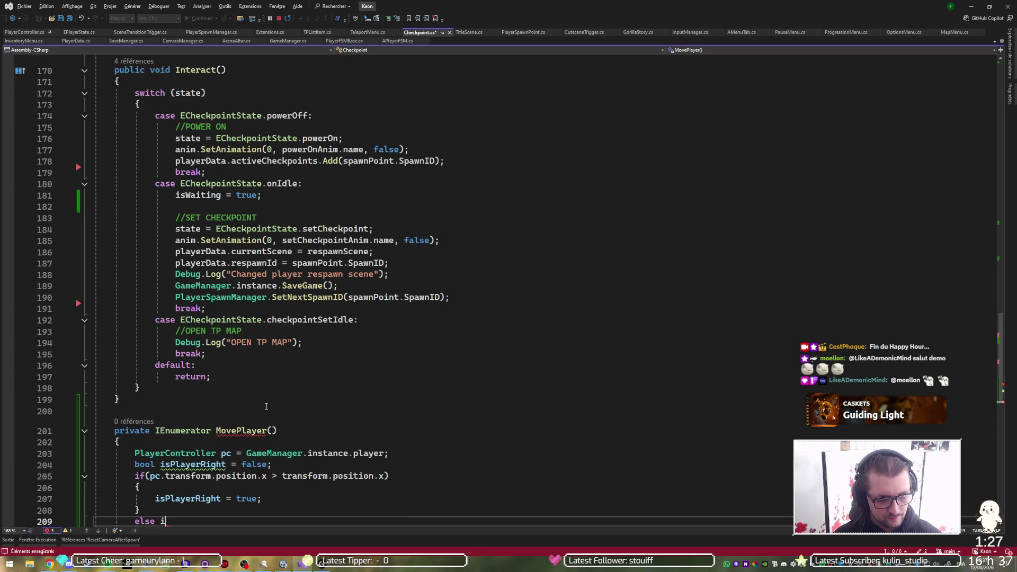
{"action": "type", "text": "f( playerData."}
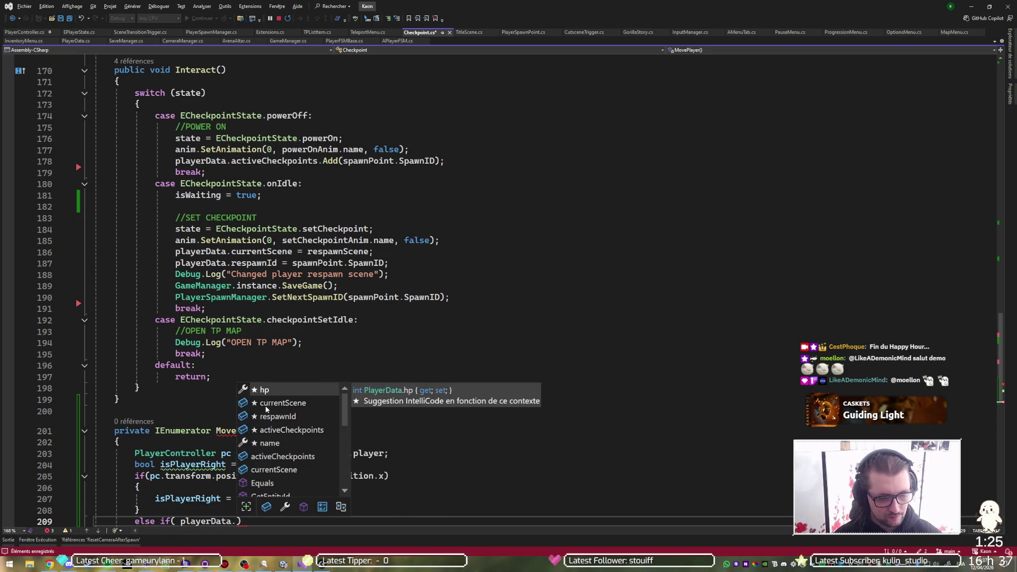
{"action": "key", "text": "ctrl+e"}
{"action": "key", "text": "ctrl+z"}
{"action": "key", "text": "BackSpace"}
{"action": "key", "text": "BackSpace"}
{"action": "key", "text": "BackSpace"}
{"action": "type", "text": "pc.tr"}
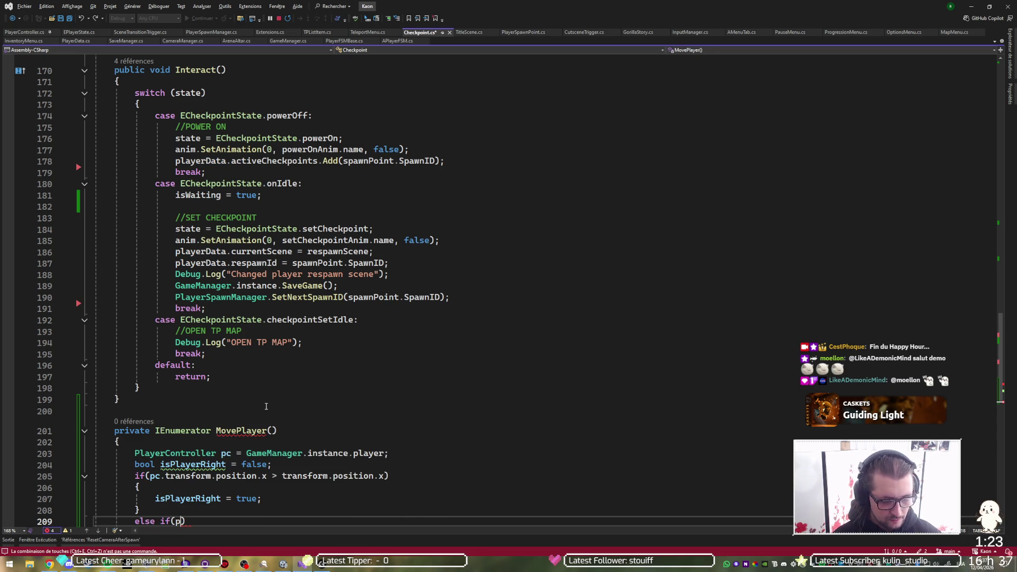
{"action": "type", "text": "ansform.position"}
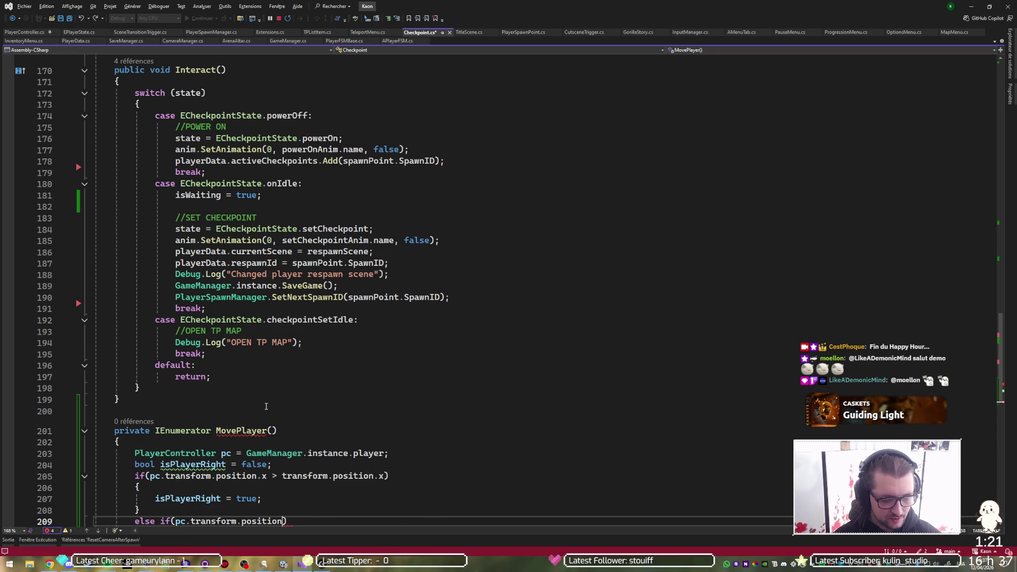
{"action": "type", "text": "."}
{"action": "key", "text": "BackSpace"}
{"action": "type", "text": ".x == "}
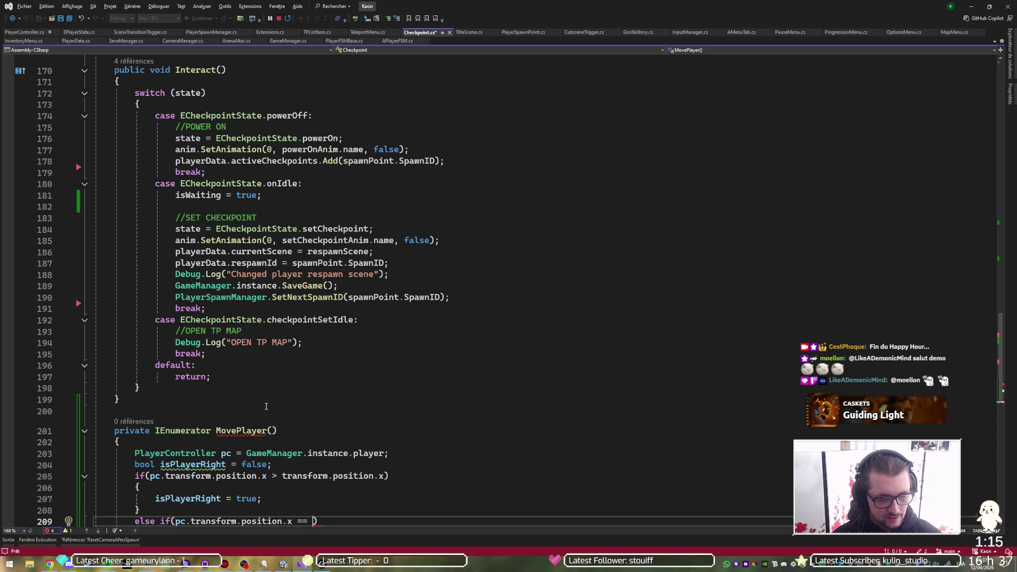
{"action": "type", "text": "transform.poo"}
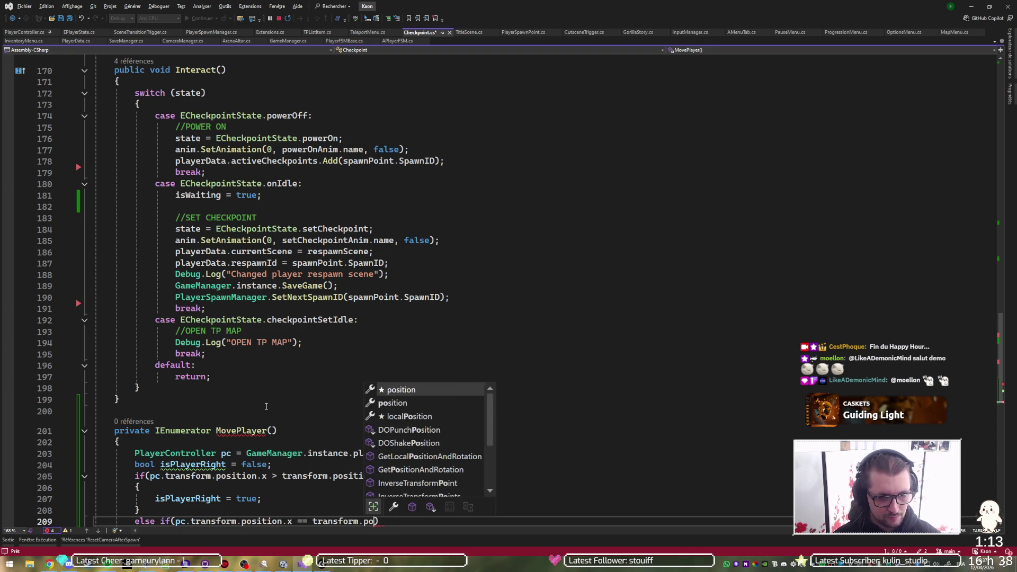
{"action": "key", "text": "BackSpace"}
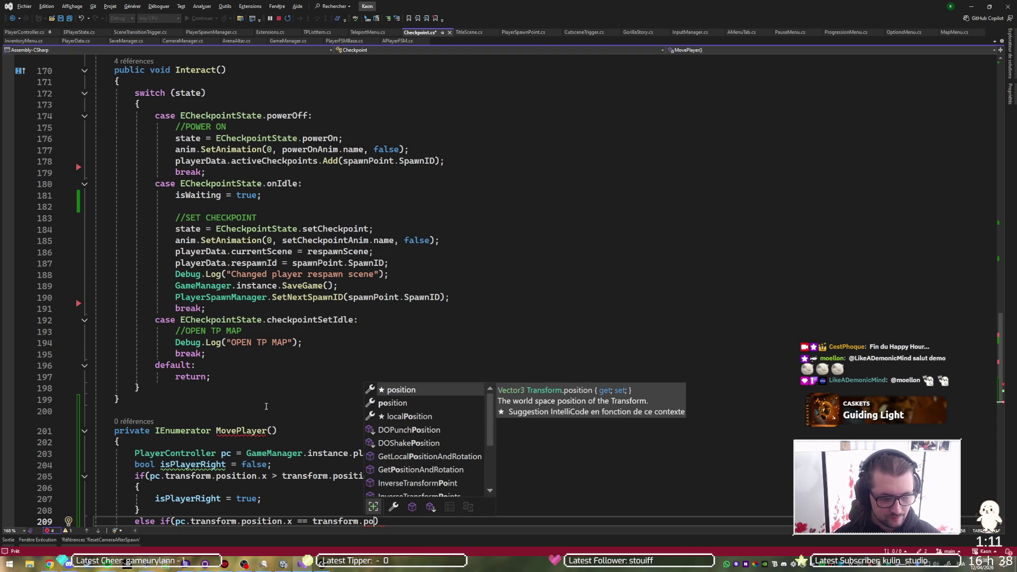
{"action": "key", "text": "Tab"}
{"action": "type", "text": ".x)"}
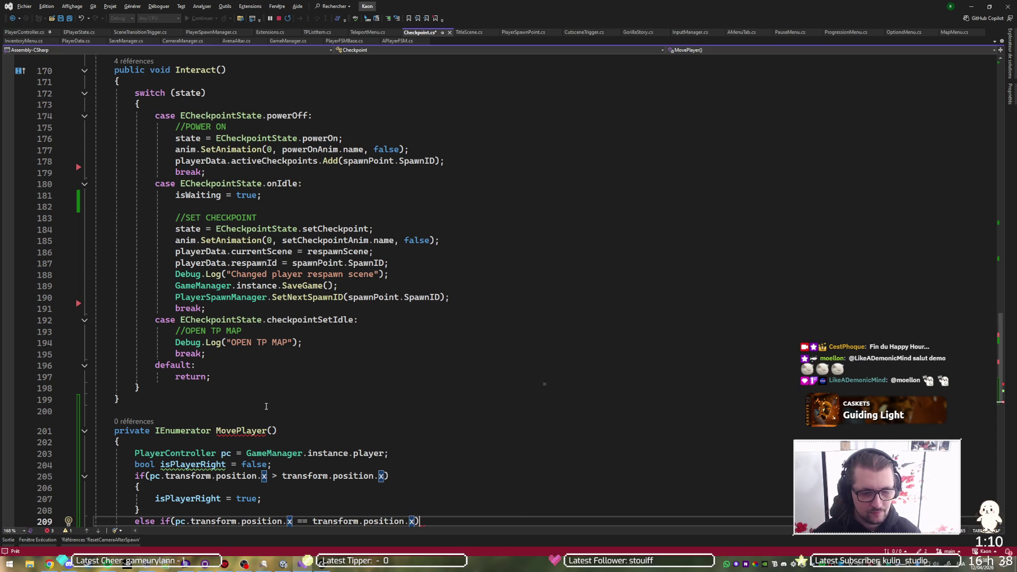
{"action": "key", "text": "Return"}
{"action": "type", "text": "{"}
{"action": "key", "text": "Return"}
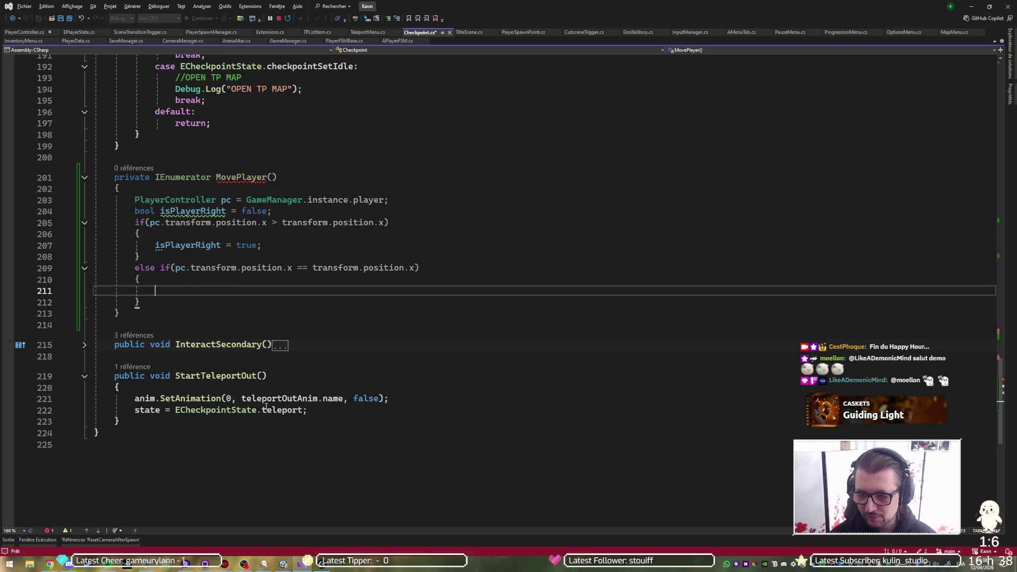
Step: Add 'yield break;', move the equal-x check above the greater-than check, make the latter the else-if, and save
{"action": "type", "text": "yield beak;"}
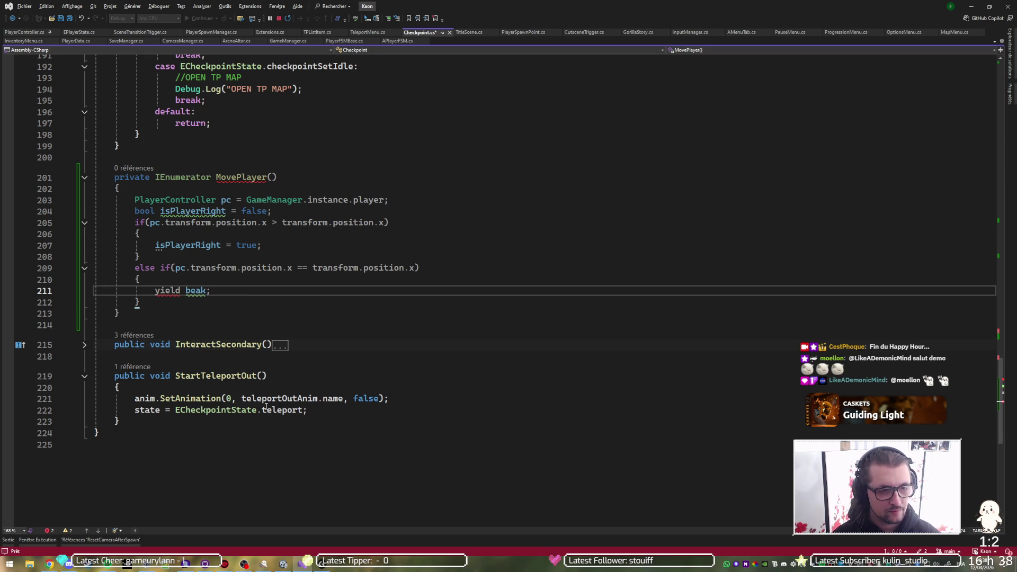
{"action": "key", "text": "Left"}
{"action": "type", "text": "r"}
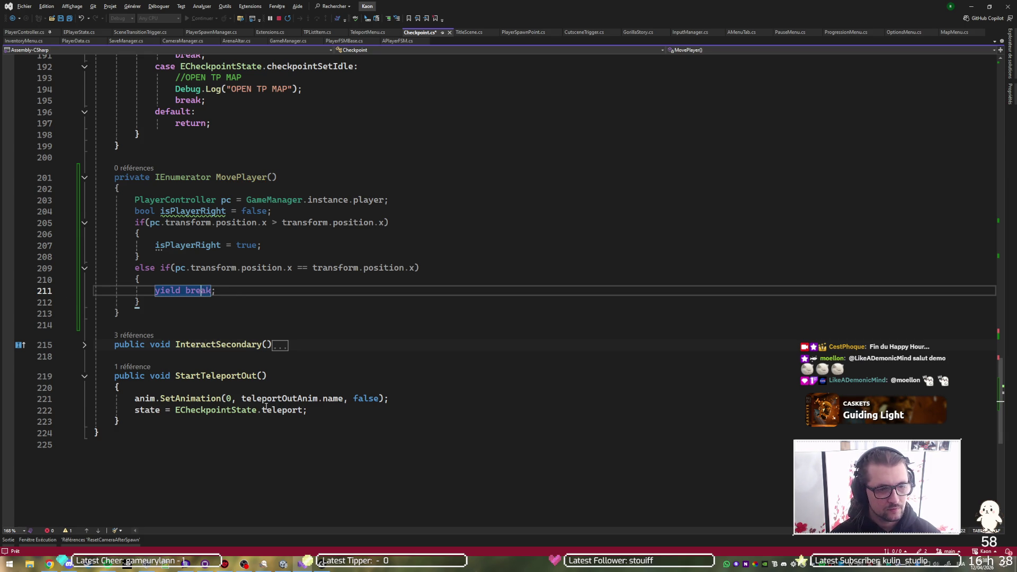
{"action": "key", "text": "Up"}
{"action": "key", "text": "Up"}
{"action": "key", "text": "alt+Up"}
{"action": "key", "text": "alt+Up"}
{"action": "key", "text": "alt+Up"}
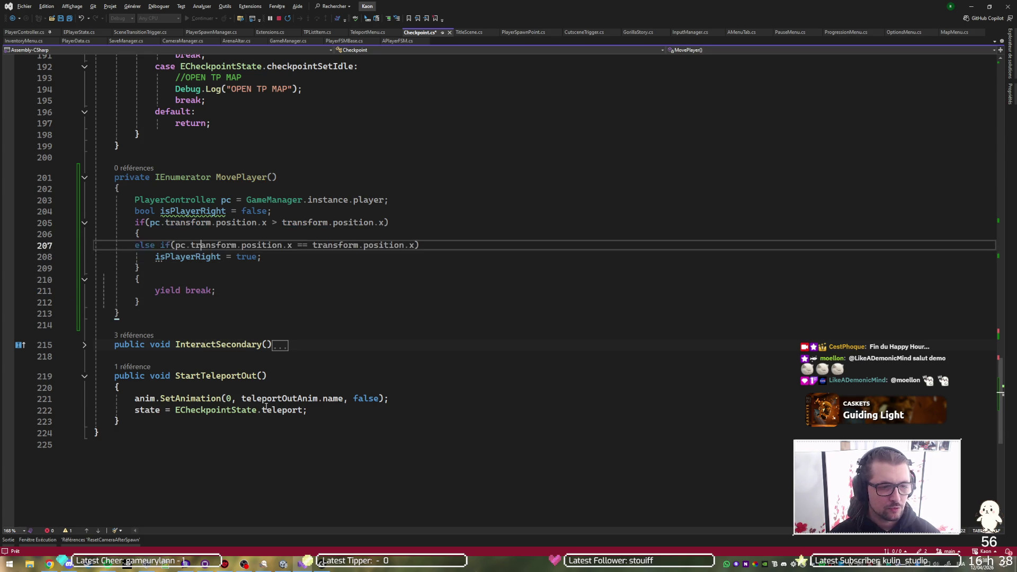
{"action": "key", "text": "Down"}
{"action": "key", "text": "alt+Down"}
{"action": "key", "text": "alt+Down"}
{"action": "key", "text": "alt+Down"}
{"action": "key", "text": "Up"}
{"action": "key", "text": "Up"}
{"action": "key", "text": "Up"}
{"action": "key", "text": "Home"}
{"action": "key", "text": "shift+ctrl+Right"}
{"action": "key", "text": "ctrl+x"}
{"action": "key", "text": "Down"}
{"action": "key", "text": "Down"}
{"action": "key", "text": "Down"}
{"action": "key", "text": "ctrl+v"}
{"action": "key", "text": "ctrl+s"}
Step: Swap the branch bodies so yield break follows the equal-x check and isPlayerRight = true the greater-than check
{"action": "key", "text": "Down"}
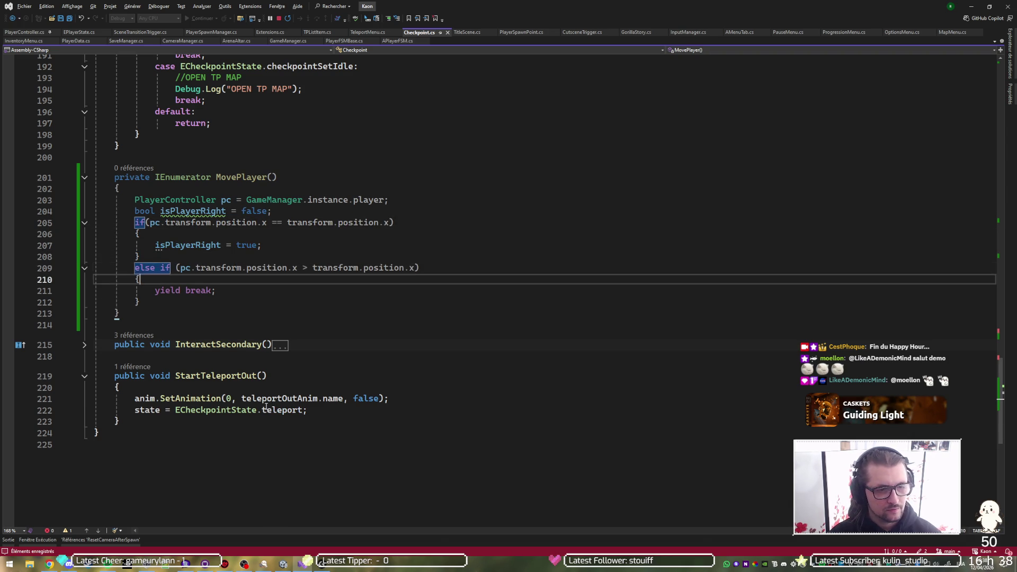
{"action": "key", "text": "Up"}
{"action": "key", "text": "Up"}
{"action": "key", "text": "Up"}
{"action": "key", "text": "ctrl+Return"}
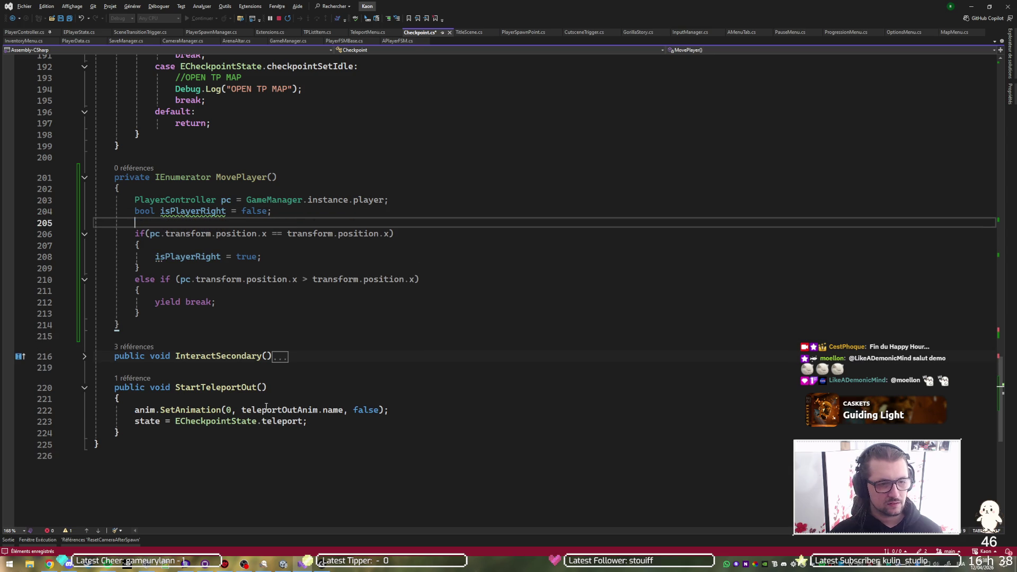
{"action": "key", "text": "Down"}
{"action": "key", "text": "Down"}
{"action": "key", "text": "Down"}
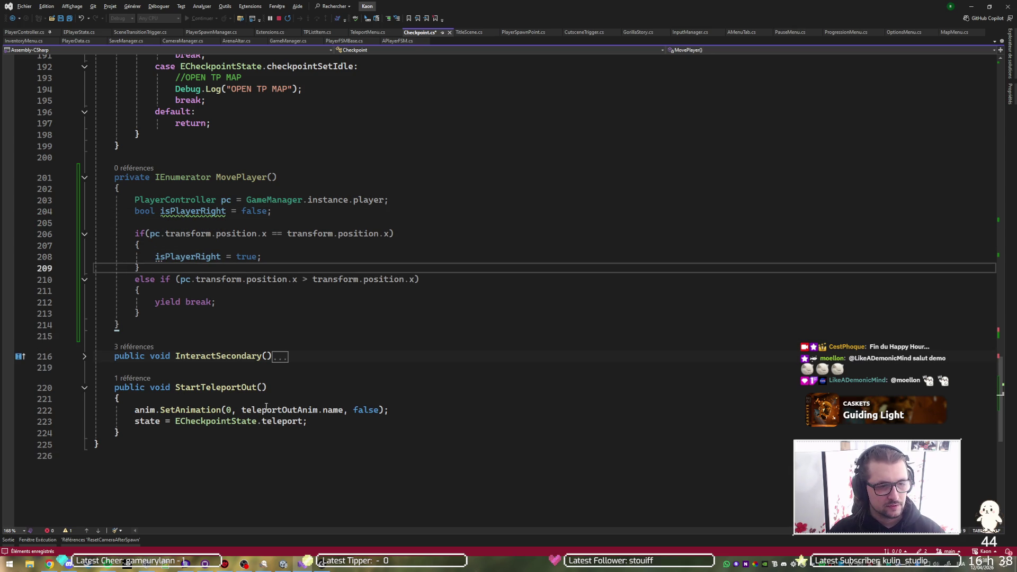
{"action": "key", "text": "Up"}
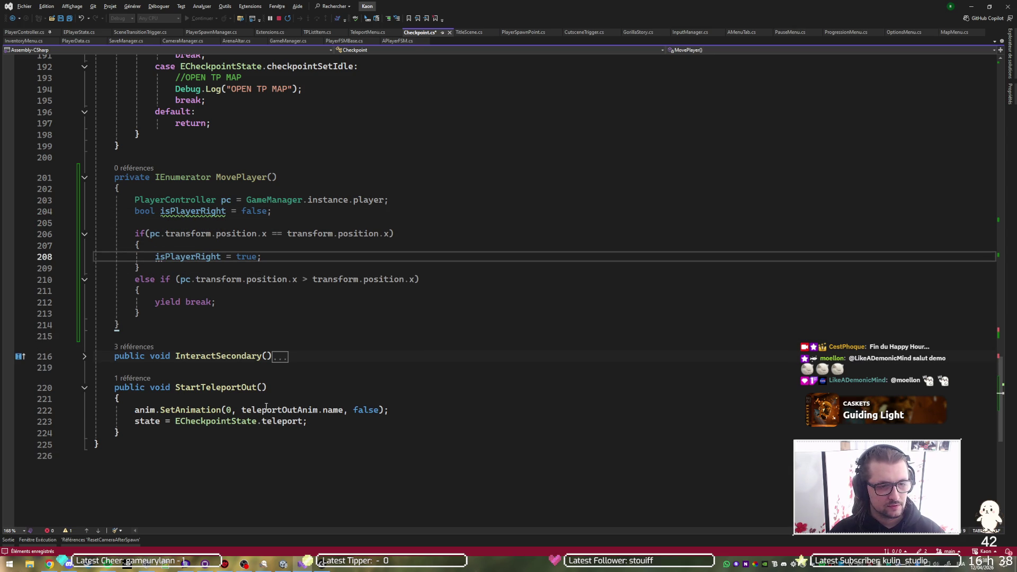
{"action": "key", "text": "alt+Down"}
{"action": "key", "text": "alt+Down"}
{"action": "key", "text": "alt+Down"}
{"action": "key", "text": "Up"}
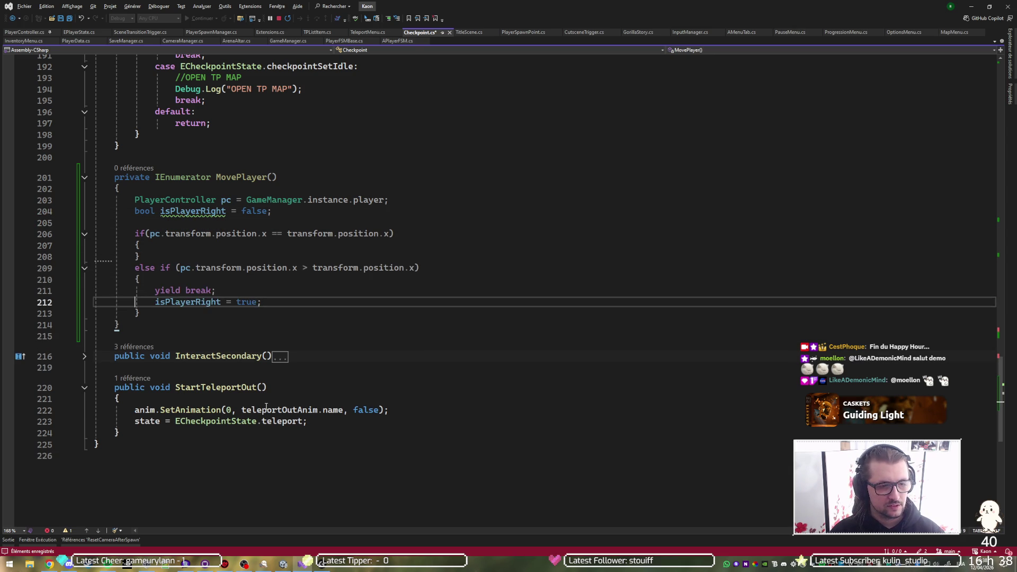
{"action": "key", "text": "alt+Up"}
{"action": "key", "text": "alt+Up"}
{"action": "key", "text": "alt+Up"}
{"action": "key", "text": "Down"}
{"action": "key", "text": "Down"}
{"action": "key", "text": "Down"}
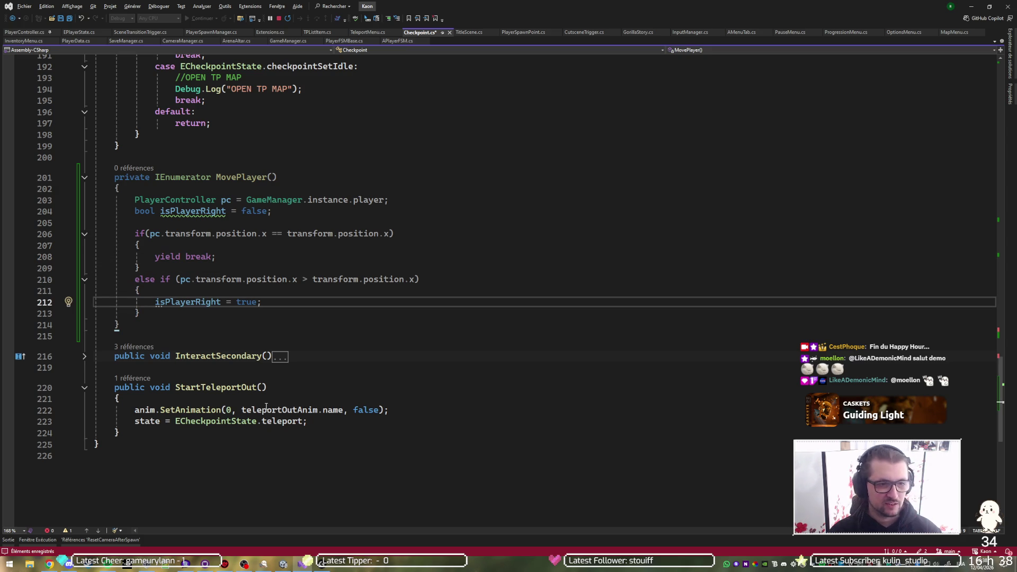
{"action": "key", "text": "Up"}
{"action": "key", "text": "Up"}
{"action": "key", "text": "Up"}
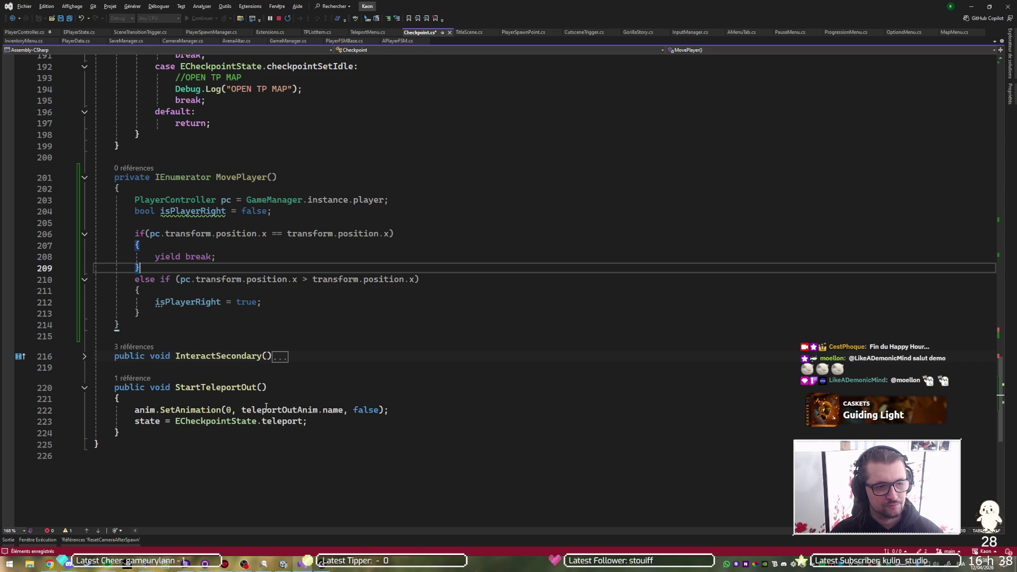
{"action": "key", "text": "Down"}
{"action": "key", "text": "Down"}
{"action": "key", "text": "Down"}
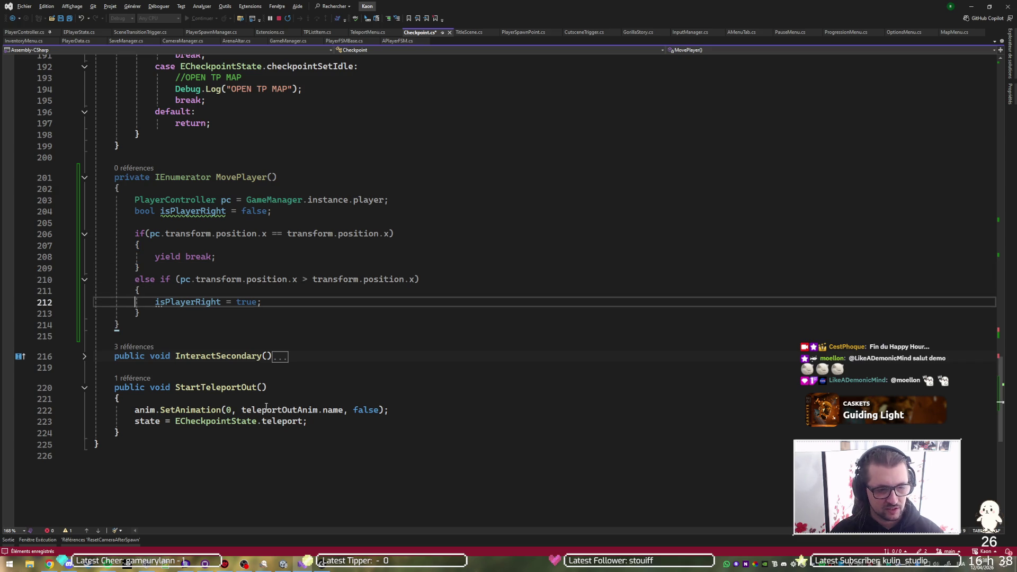
{"action": "key", "text": "Down"}
{"action": "key", "text": "End"}
{"action": "key", "text": "Return"}
{"action": "key", "text": "Return"}
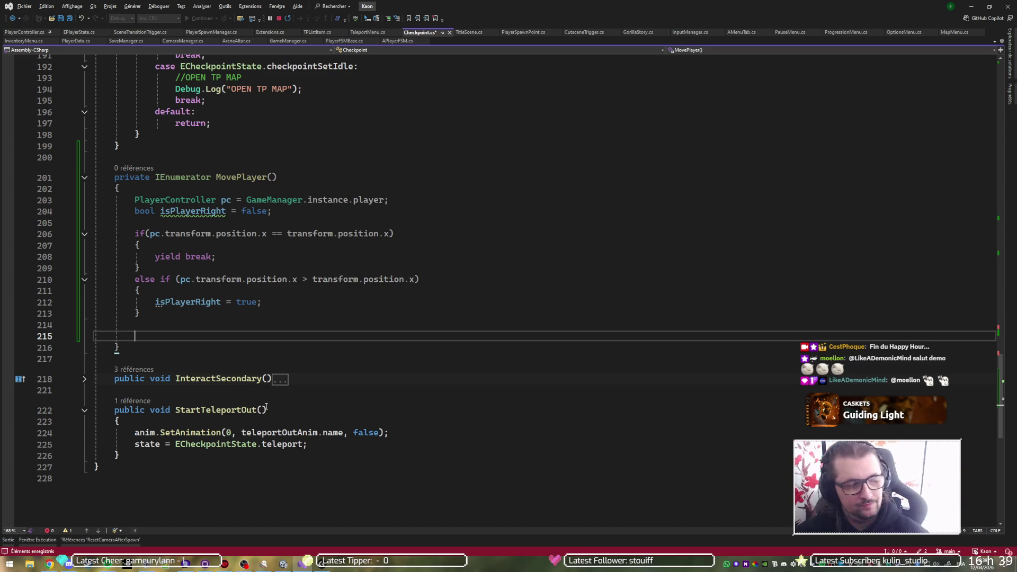
{"action": "key", "text": "alt+Tab"}
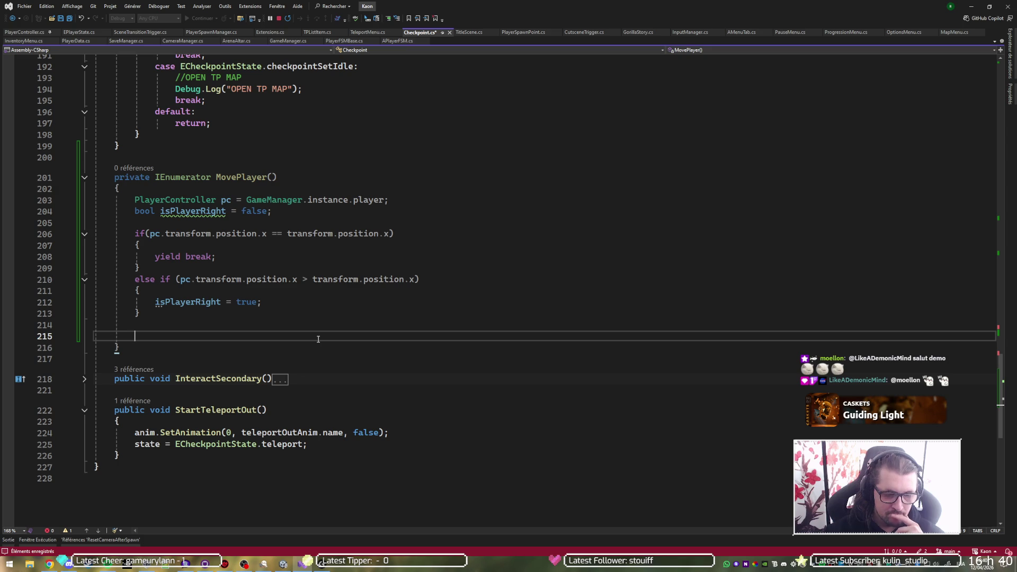
Step: Declare float playerDistance = 0f; on line 215, correcting the misspelled name
{"action": "type", "text": "float playeerDistance"}
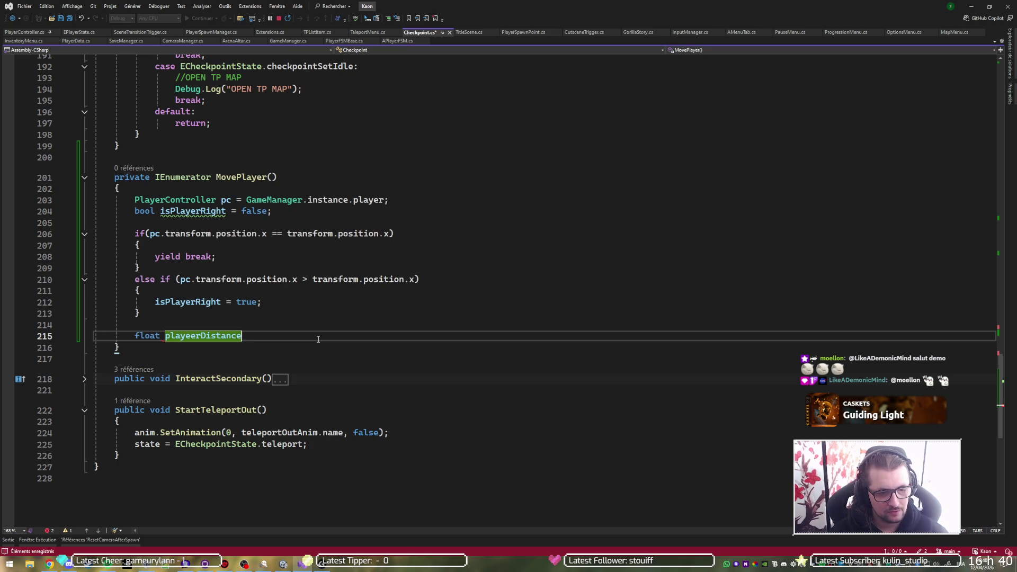
{"action": "key", "text": "Delete"}
{"action": "key", "text": "End"}
{"action": "type", "text": "= "}
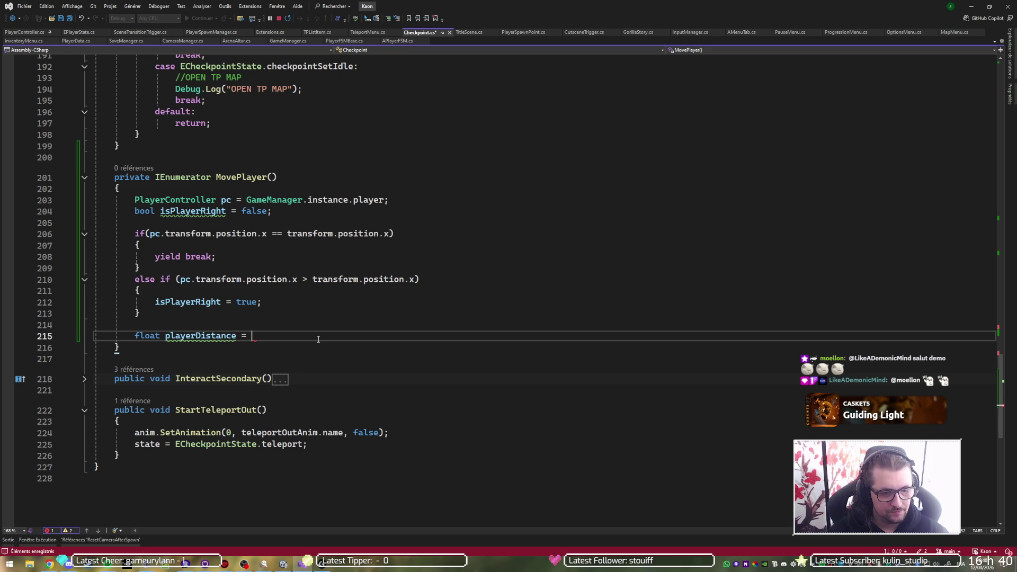
{"action": "type", "text": "0f;"}
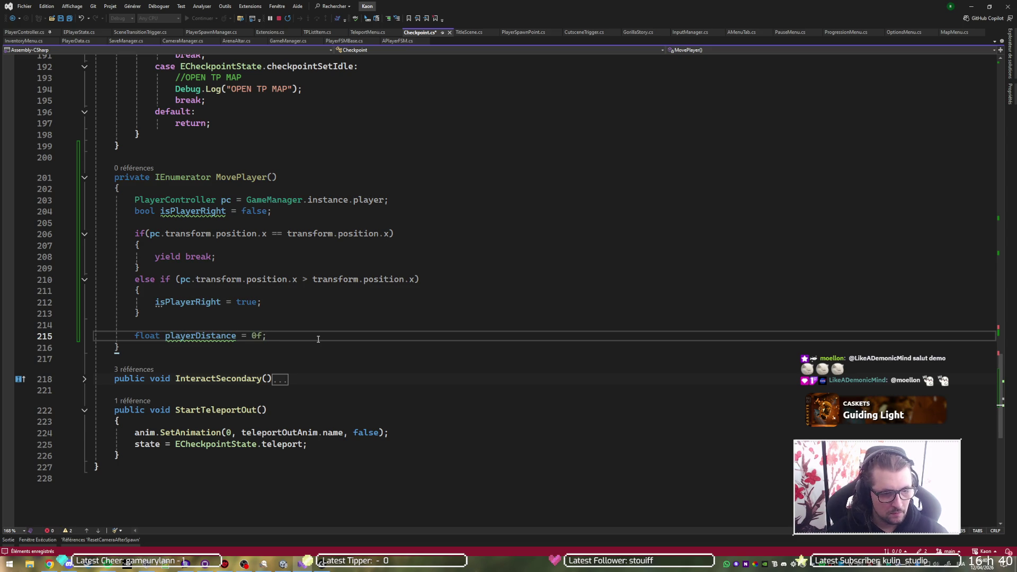
{"action": "key", "text": "Return"}
Step: Remove the 0f placeholder and trailing semicolon from the playerDistance declaration
{"action": "key", "text": "Up"}
{"action": "key", "text": "End"}
{"action": "key", "text": "Left"}
{"action": "key", "text": "BackSpace"}
{"action": "key", "text": "BackSpace"}
{"action": "key", "text": "ctrl+space"}
{"action": "key", "text": "Escape"}
{"action": "key", "text": "Delete"}
Step: Assign Vector2.Distance with pc.transform.position as its first argument
{"action": "type", "text": "Vector2.Dis"}
{"action": "key", "text": "Tab"}
{"action": "type", "text": "(p"}
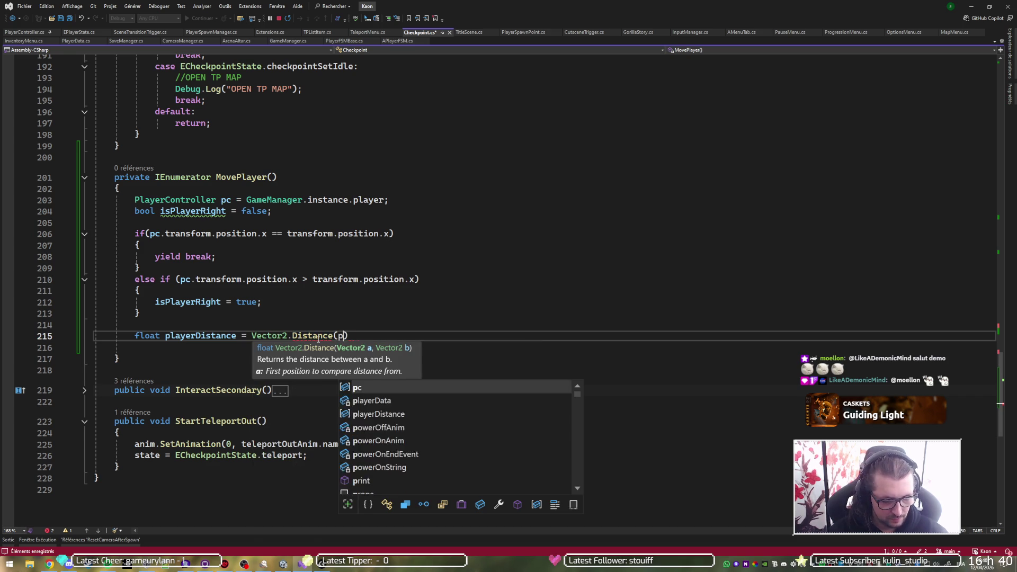
{"action": "type", "text": "c.DOPlay."}
{"action": "key", "text": "BackSpace"}
{"action": "key", "text": "BackSpace"}
{"action": "key", "text": "BackSpace"}
{"action": "type", "text": "tr"}
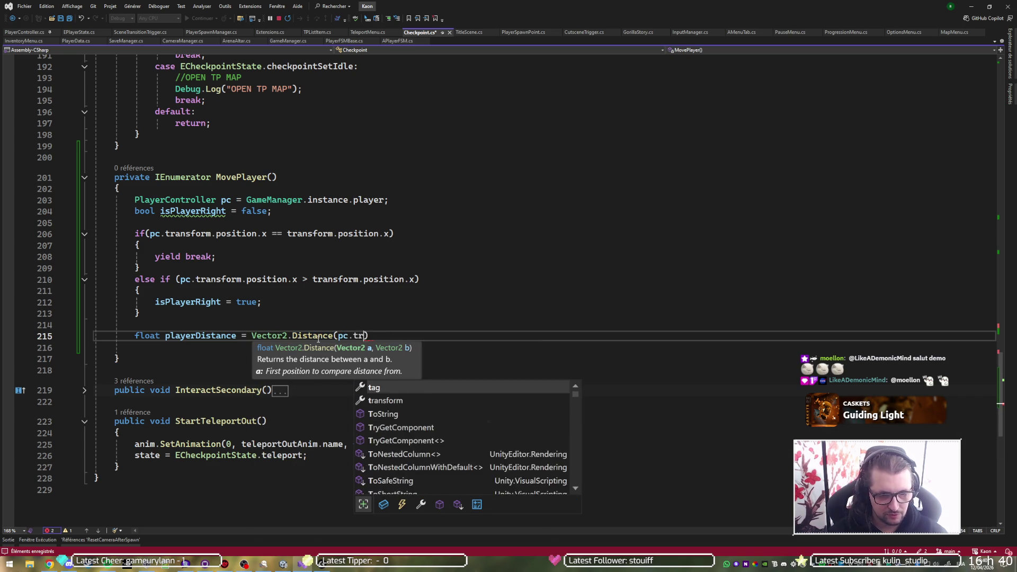
{"action": "key", "text": "Tab"}
{"action": "type", "text": ".po"}
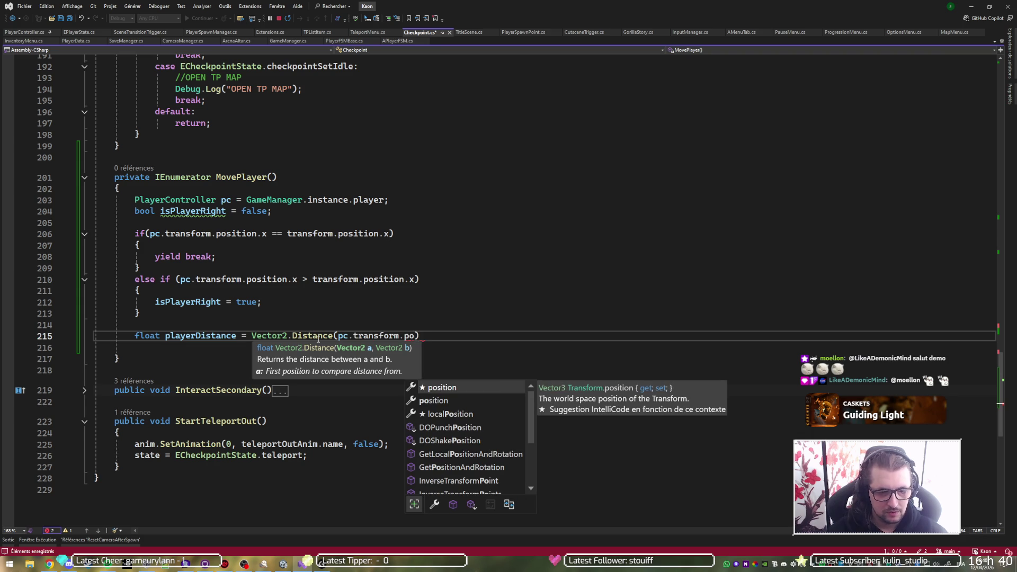
{"action": "key", "text": "Tab"}
Step: Add the checkpoint's transform.position as the second argument, end the statement, and select the expression
{"action": "type", "text": ", tag"}
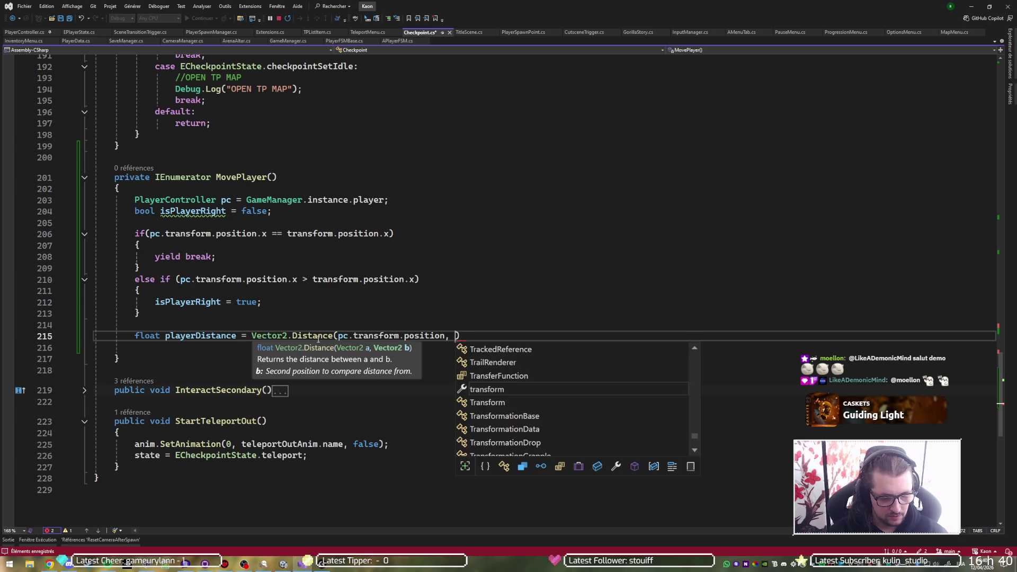
{"action": "key", "text": "BackSpace"}
{"action": "key", "text": "BackSpace"}
{"action": "type", "text": "rra"}
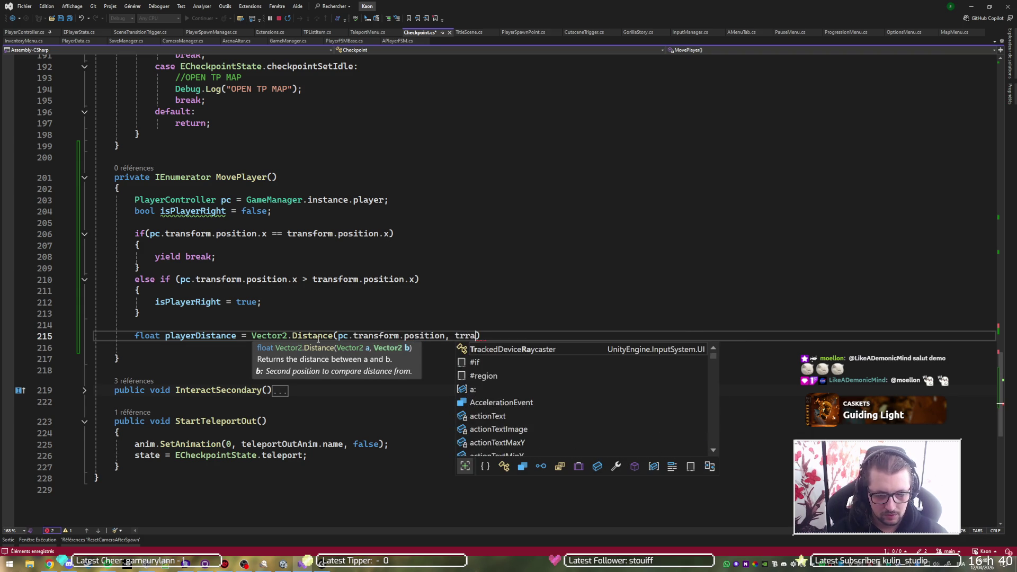
{"action": "key", "text": "BackSpace"}
{"action": "key", "text": "BackSpace"}
{"action": "type", "text": "a"}
{"action": "key", "text": "Tab"}
{"action": "type", "text": "."}
{"action": "key", "text": "Tab"}
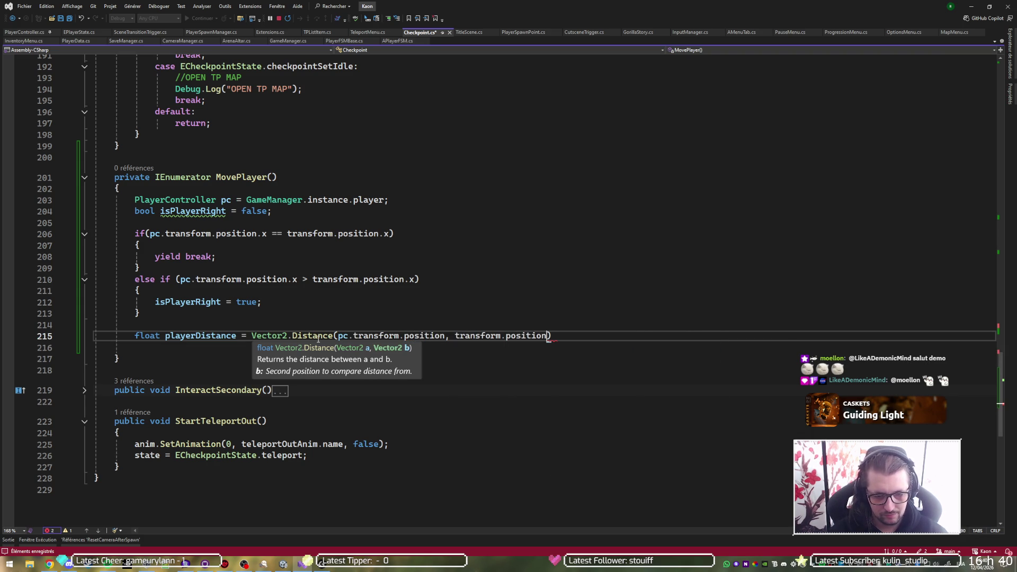
{"action": "type", "text": ";"}
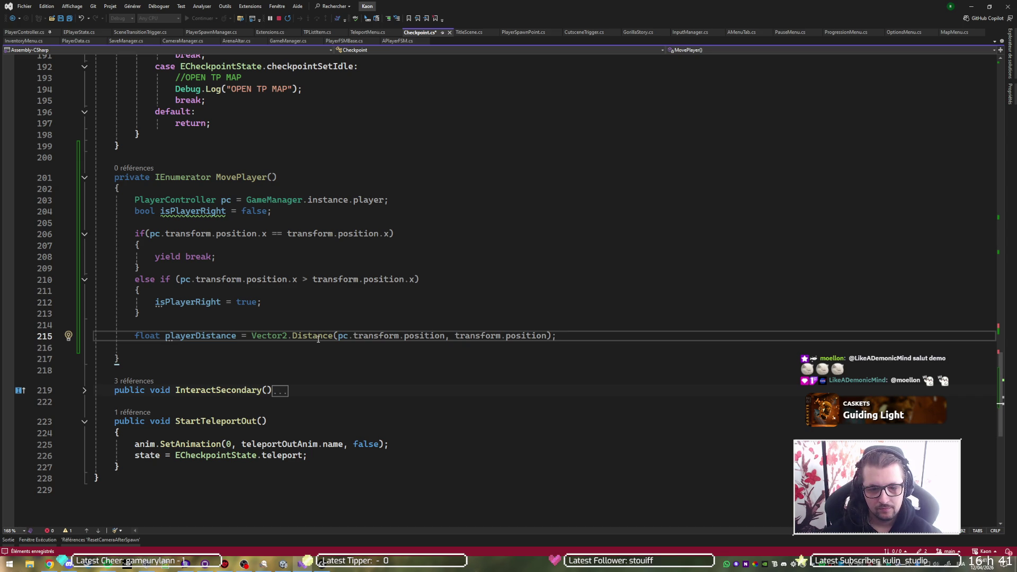
{"action": "key", "text": "shift+Home"}
Step: Build while (Vector2.Distance(pc.transform.position, transform.position) < playerDistance) on line 216 from the copied expression
{"action": "key", "text": "ctrl+shift+Right"}
{"action": "key", "text": "ctrl+shift+Right"}
{"action": "key", "text": "ctrl+shift+Right"}
{"action": "key", "text": "ctrl+c"}
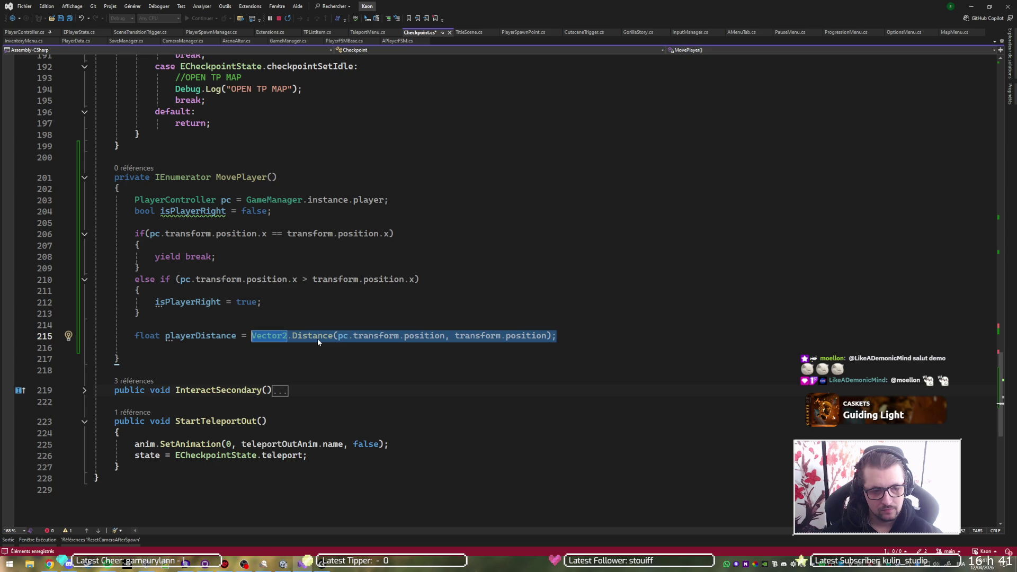
{"action": "key", "text": "Down"}
{"action": "type", "text": "while"}
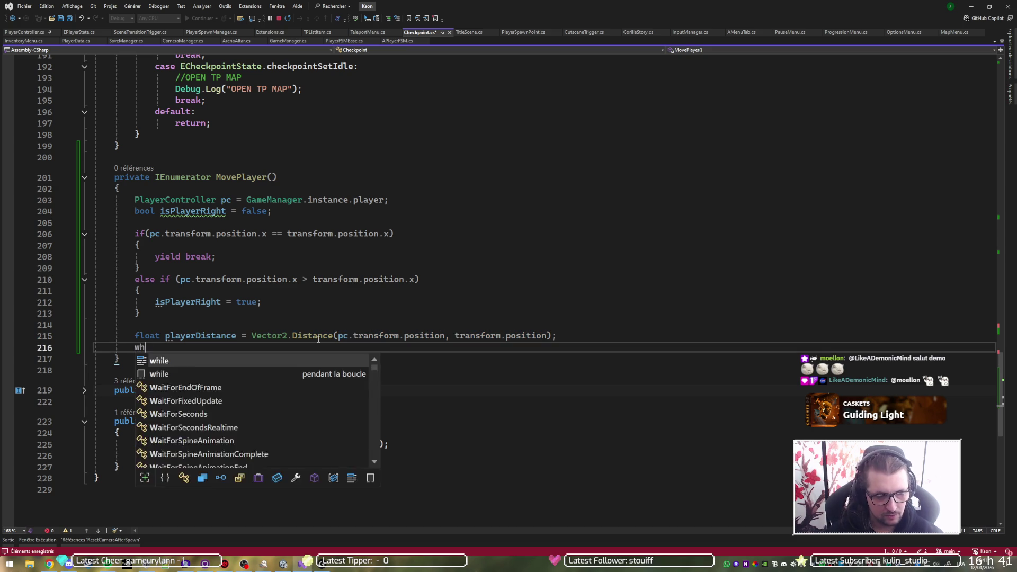
{"action": "key", "text": "Tab"}
{"action": "key", "text": "Tab"}
{"action": "key", "text": "ctrl+v"}
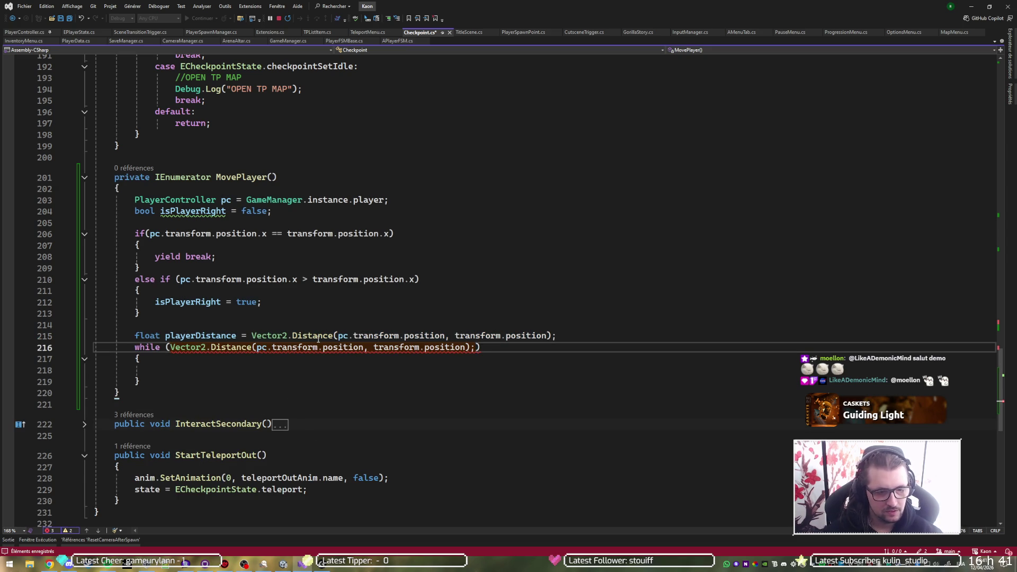
{"action": "key", "text": "BackSpace"}
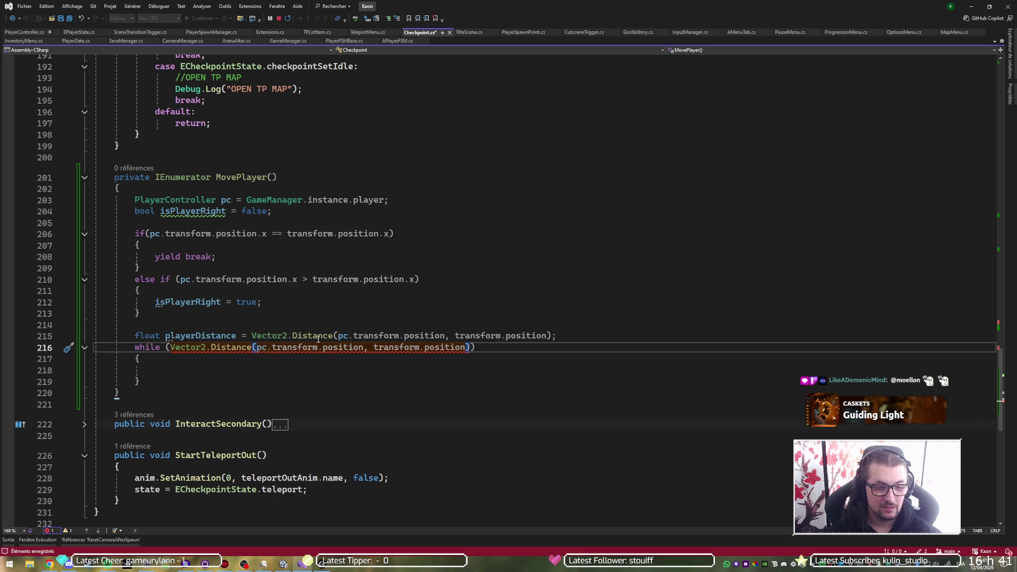
{"action": "type", "text": "<"}
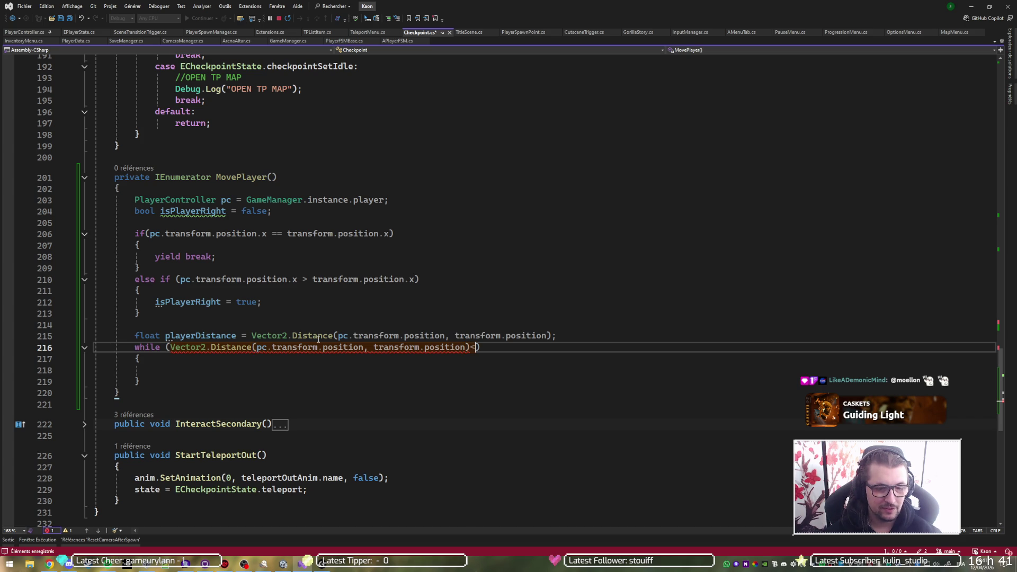
{"action": "type", "text": "player"}
{"action": "key", "text": "Tab"}
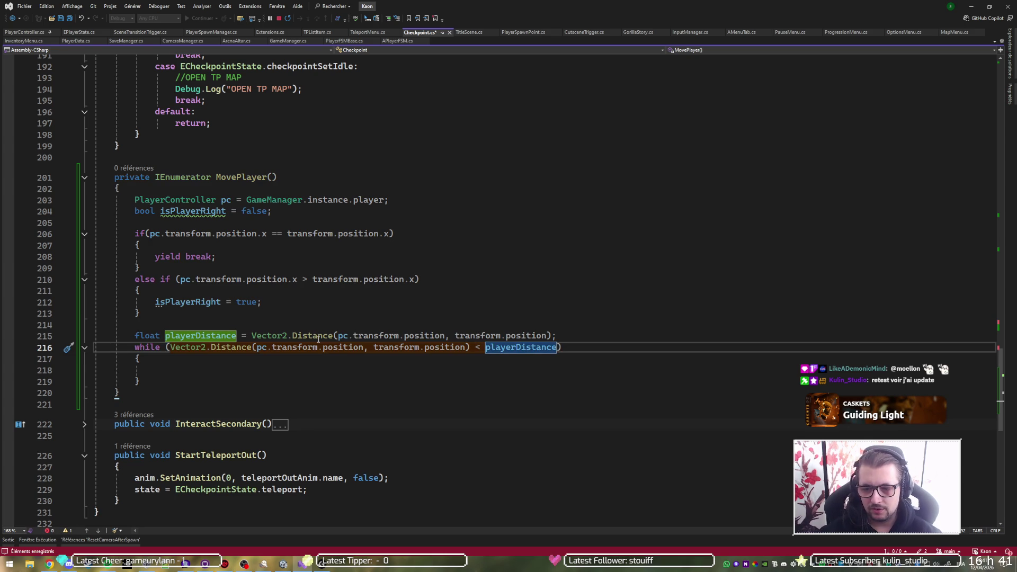
{"action": "key", "text": "alt+Tab"}
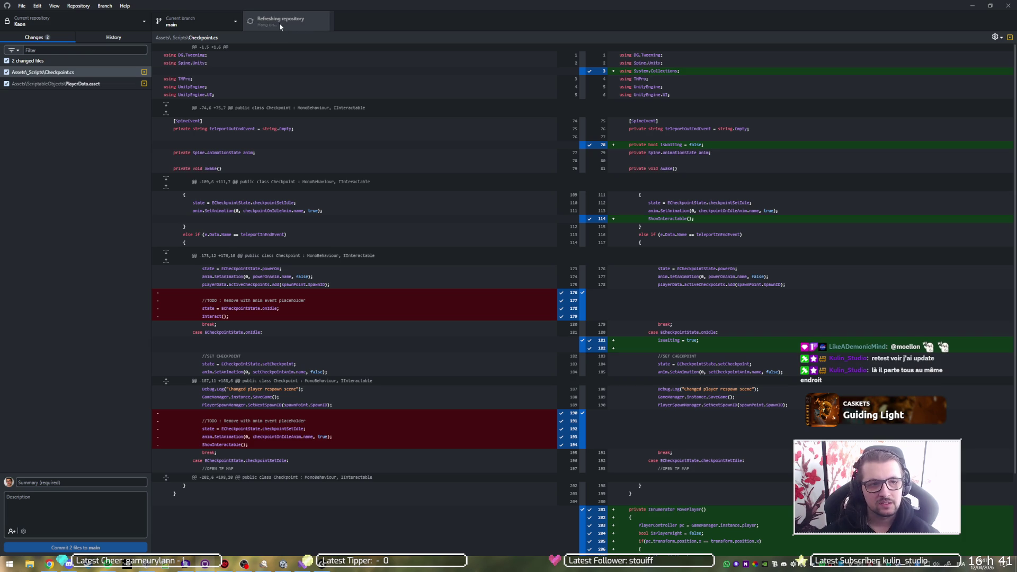
Step: Fetch origin and pull the incoming commits into main, then return to Visual Studio
{"action": "left_click", "coordinate": [284, 22]}
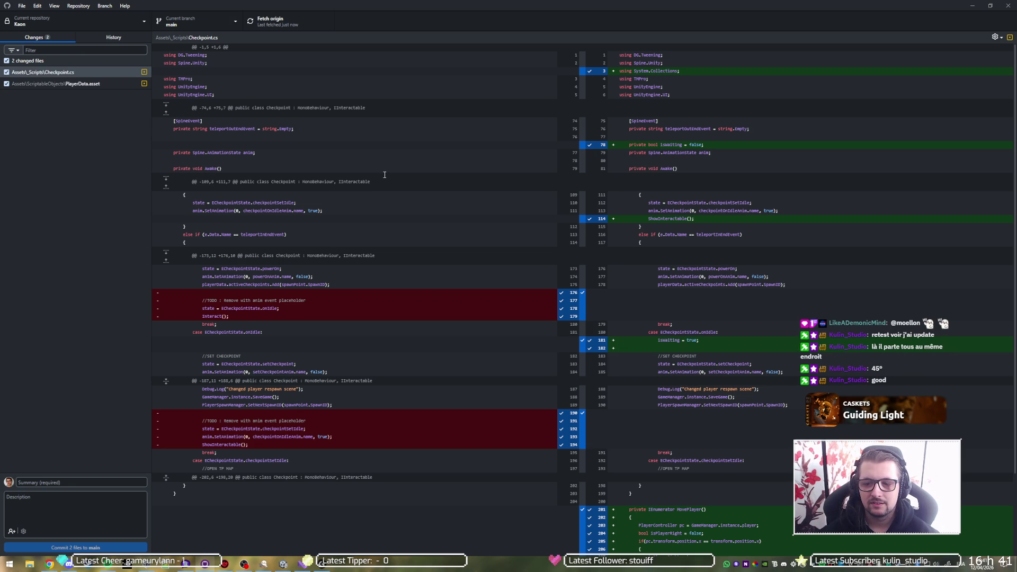
{"action": "left_click", "coordinate": [296, 20]}
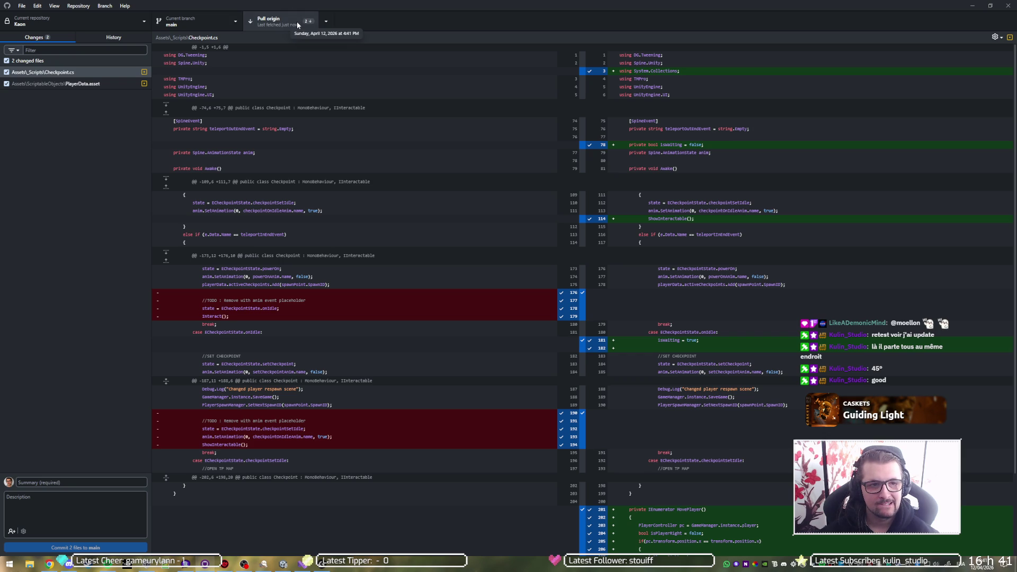
{"action": "left_click", "coordinate": [296, 21]}
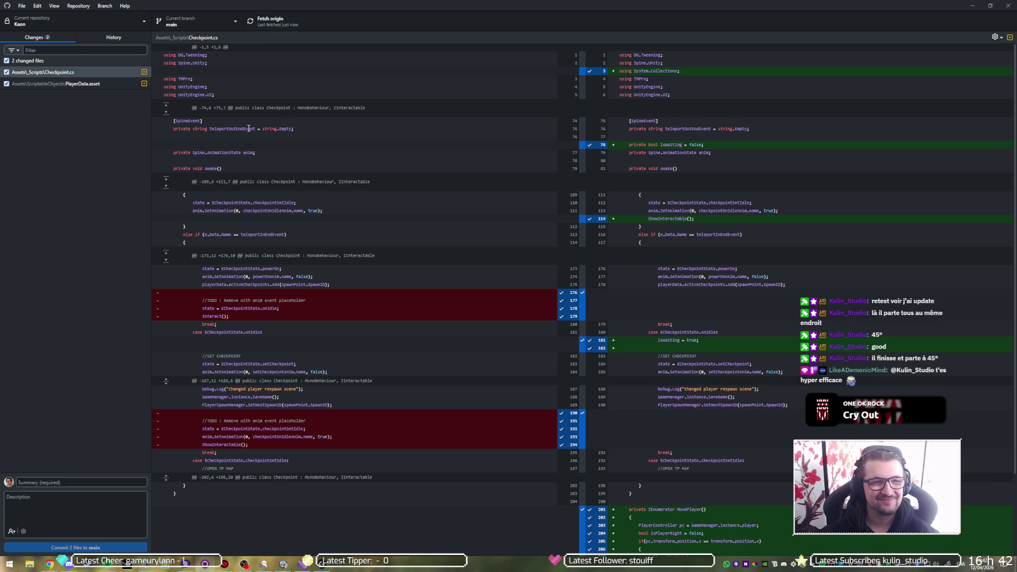
{"action": "left_click", "coordinate": [304, 564]}
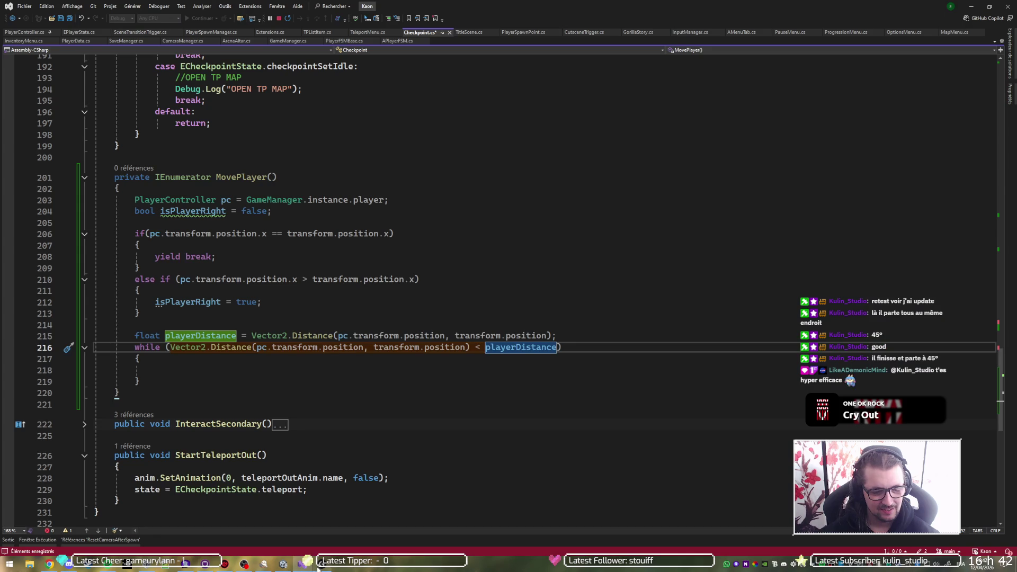
Step: Switch to the Unity editor and enter Play mode to test the checkpoint
{"action": "left_click", "coordinate": [284, 564]}
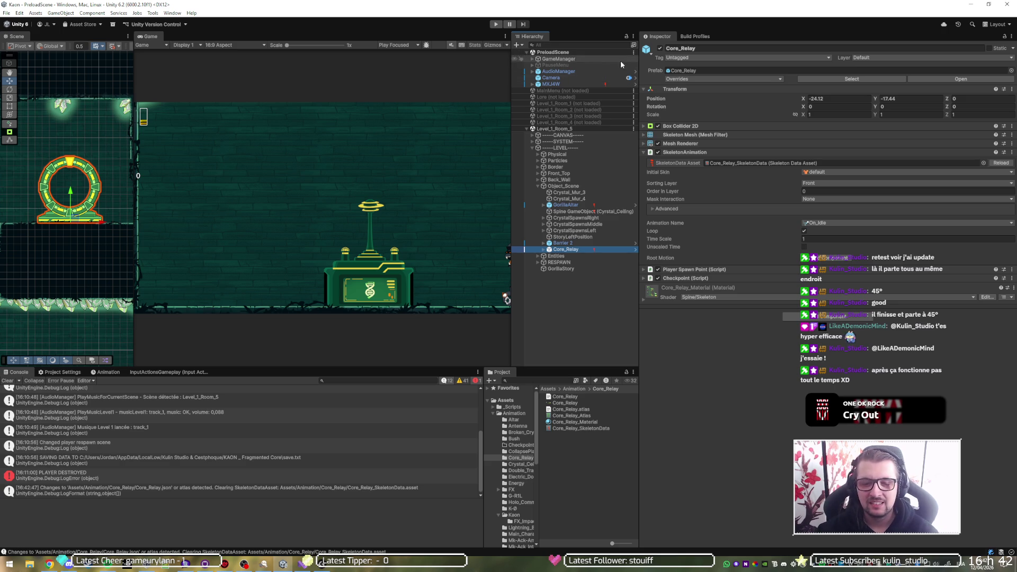
{"action": "left_click", "coordinate": [495, 24]}
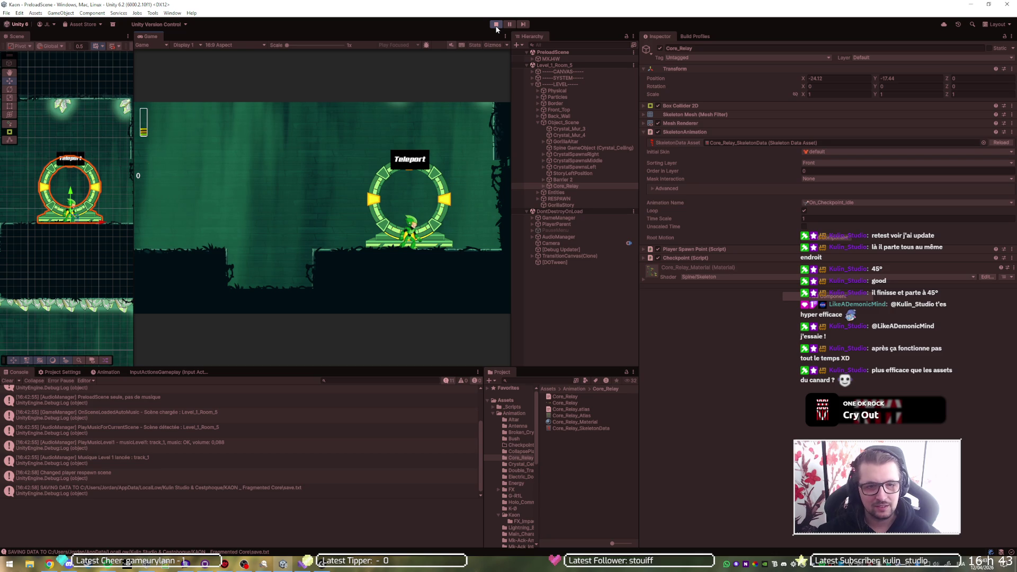
Step: Stop the game, empty PlayerData's Respawn Id, and remove both Active Checkpoints entries
{"action": "left_click", "coordinate": [496, 25]}
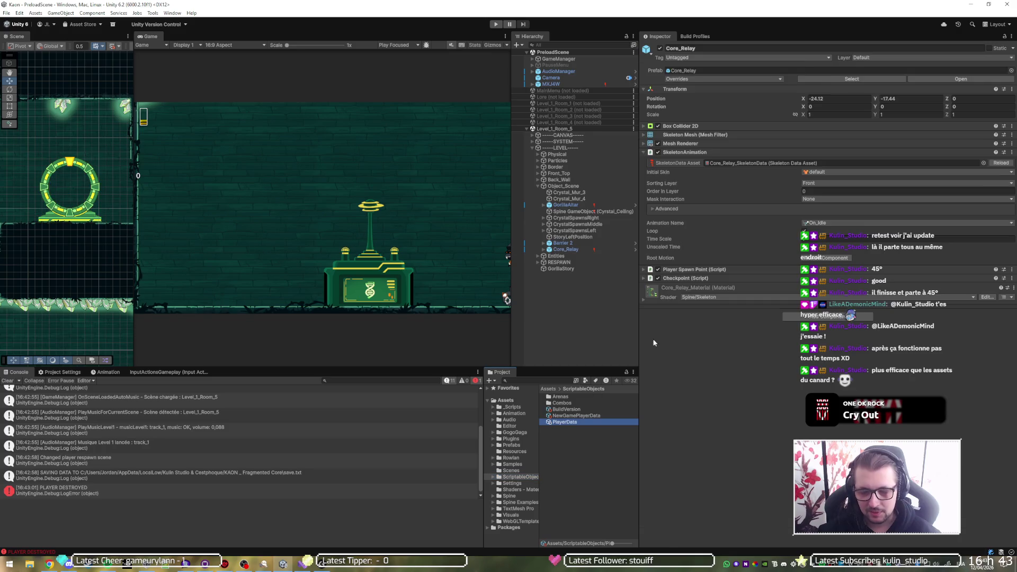
{"action": "left_click", "coordinate": [564, 422]}
{"action": "double_click", "coordinate": [874, 100]}
{"action": "key", "text": "BackSpace"}
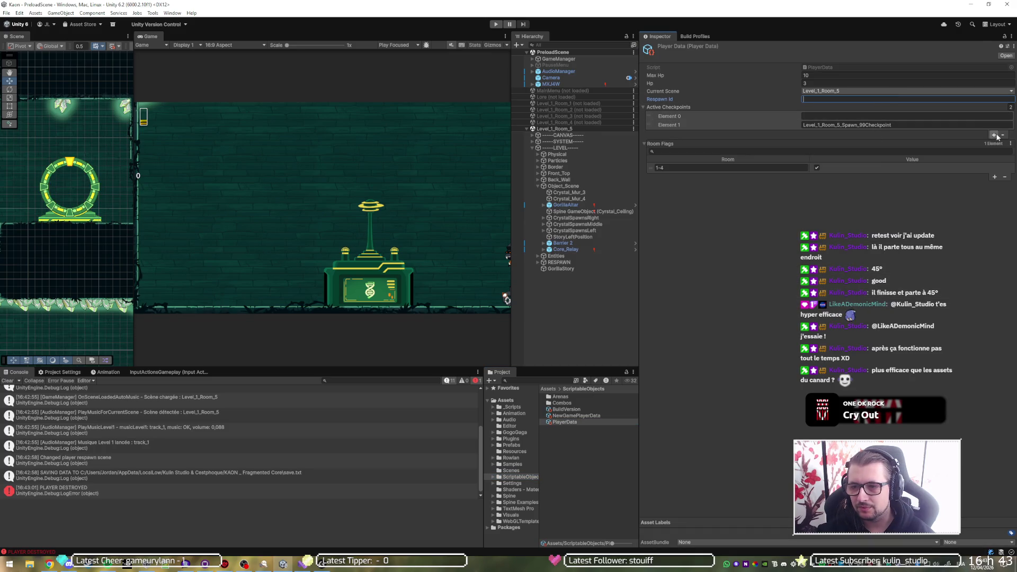
{"action": "left_click", "coordinate": [1002, 136]}
{"action": "left_click", "coordinate": [1002, 127]}
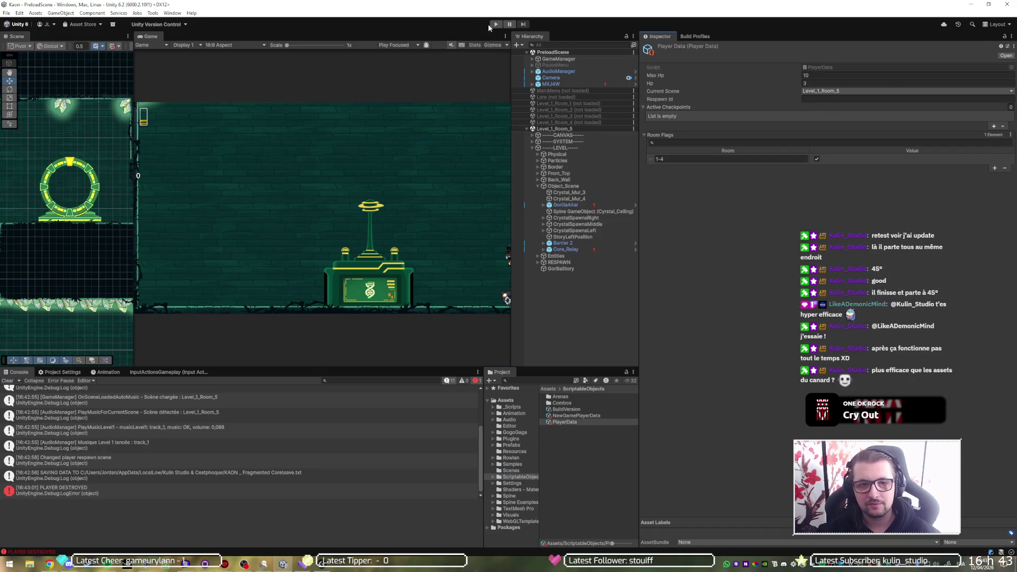
Step: Play-test running the player right to the checkpoint portal, then stop and start another run
{"action": "left_click", "coordinate": [496, 24]}
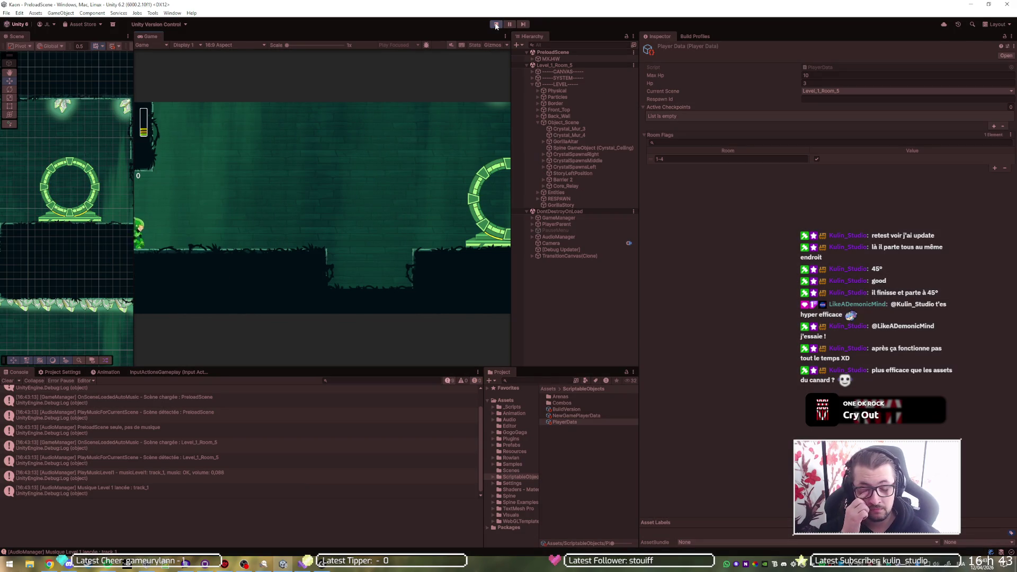
{"action": "key", "text": "Right"}
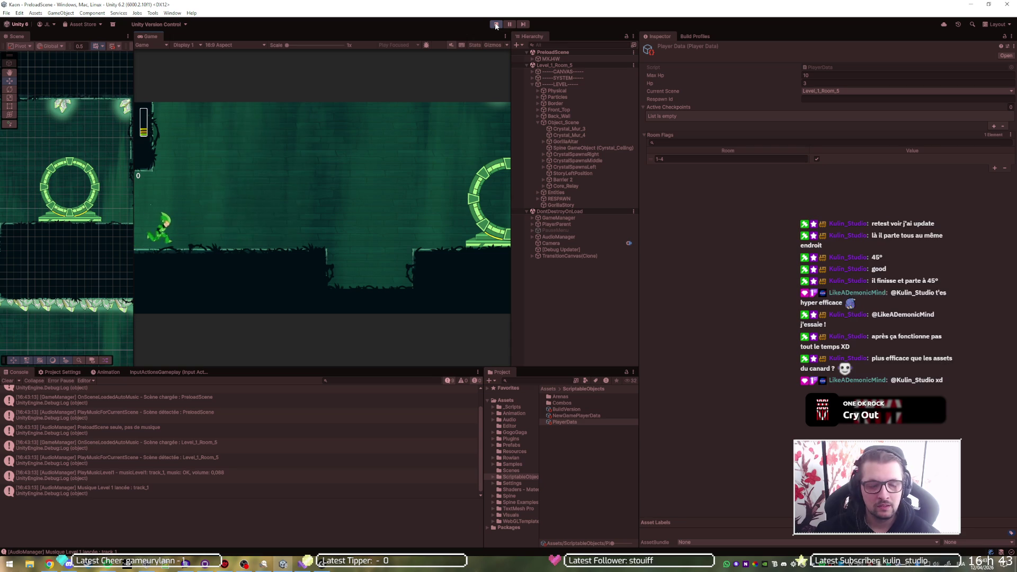
{"action": "key", "text": "Right"}
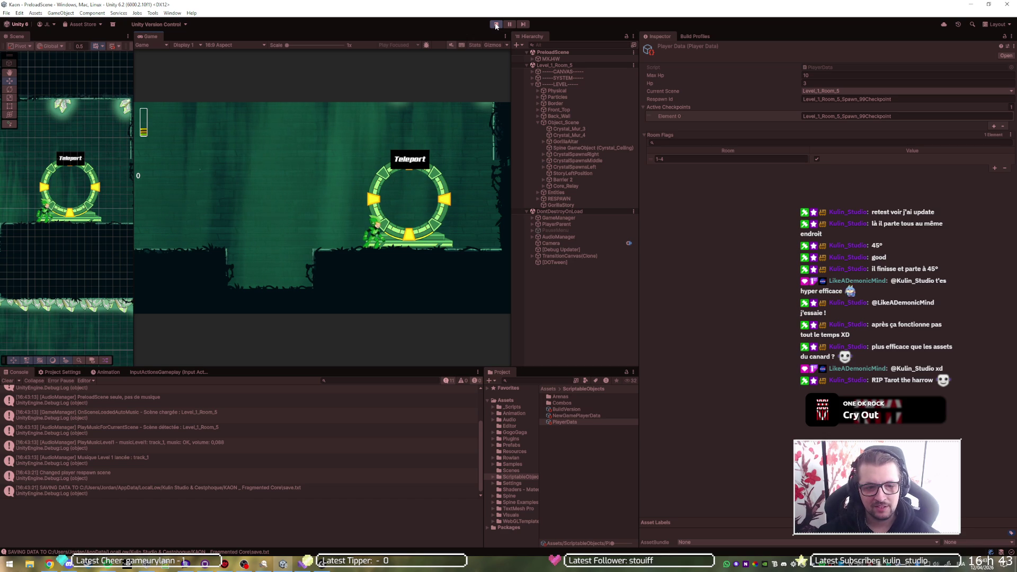
{"action": "left_click", "coordinate": [496, 25]}
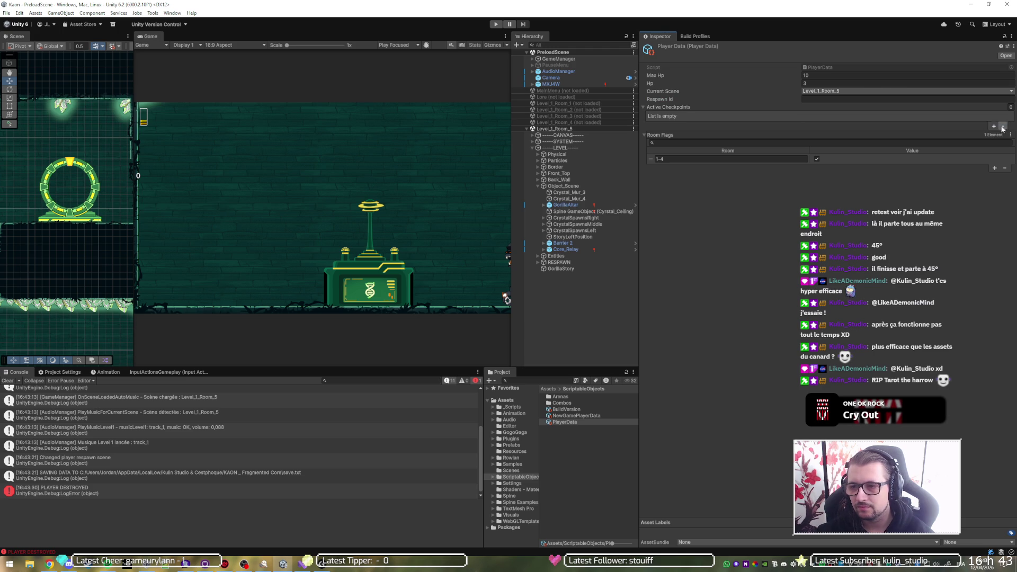
{"action": "left_click", "coordinate": [495, 25]}
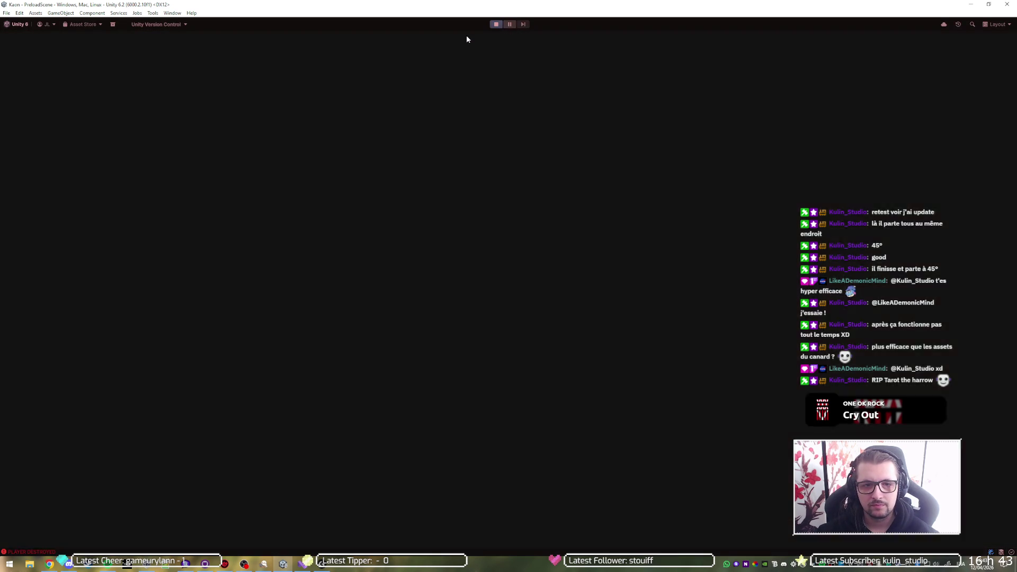
Step: Run the player into the ring portal, then stop, replay and stop the game
{"action": "key", "text": "Right"}
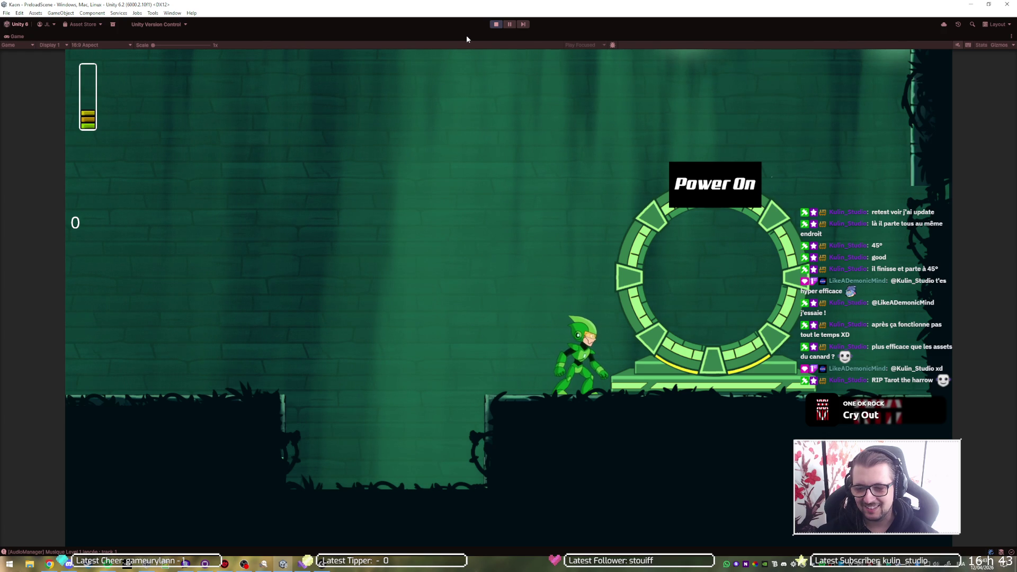
{"action": "key", "text": "Right"}
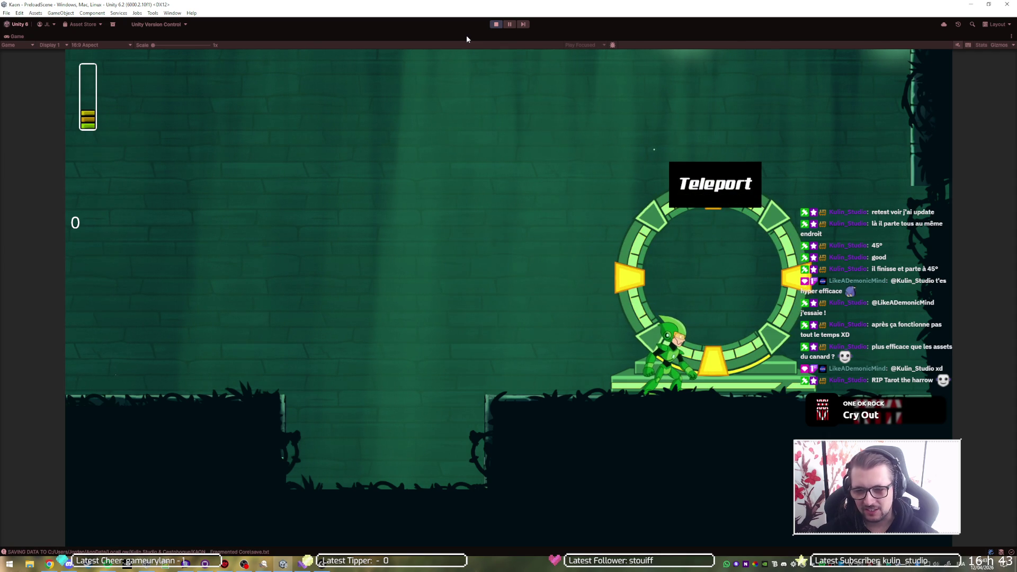
{"action": "left_click", "coordinate": [493, 24]}
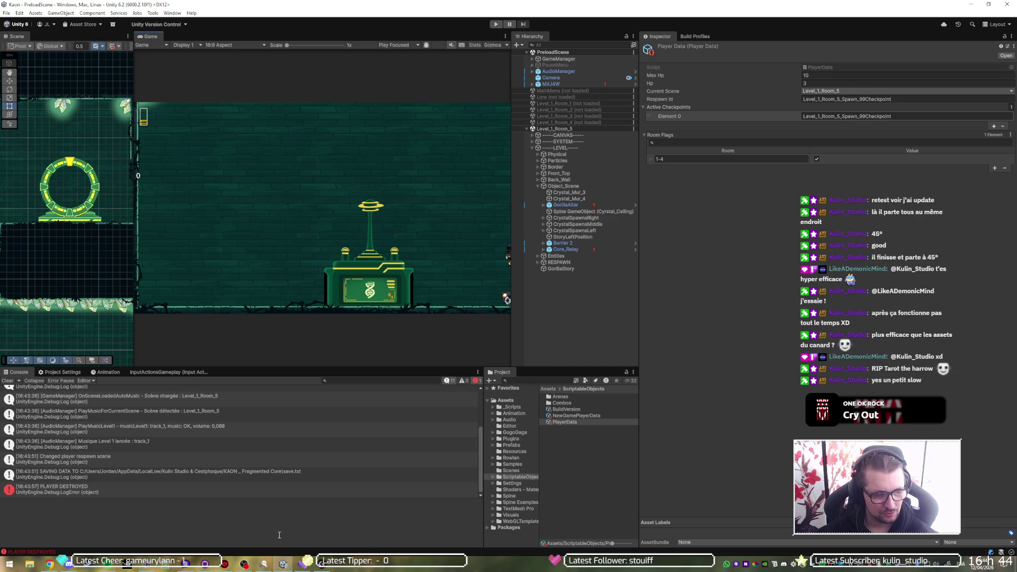
{"action": "left_click", "coordinate": [494, 24]}
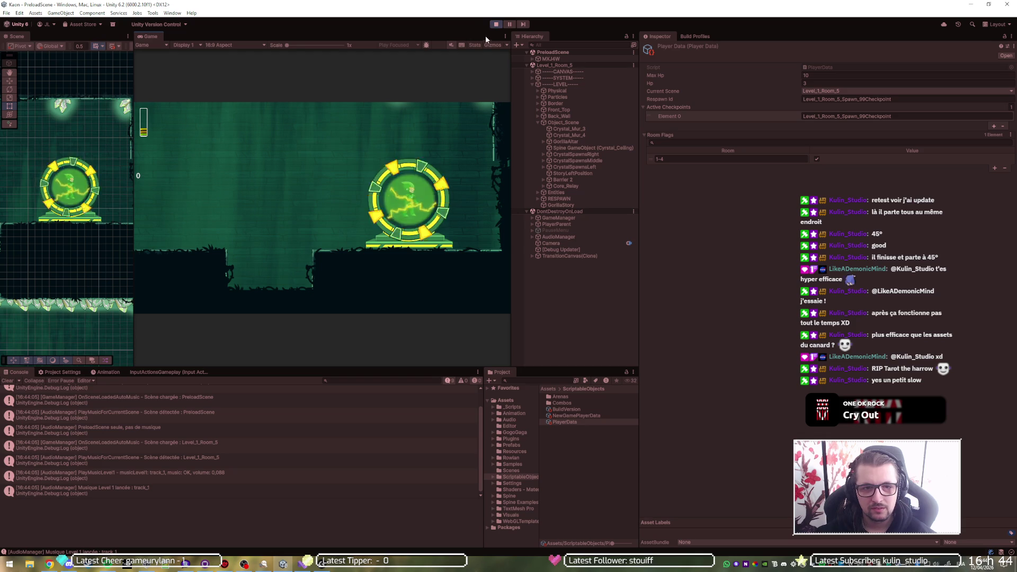
{"action": "left_click", "coordinate": [495, 25]}
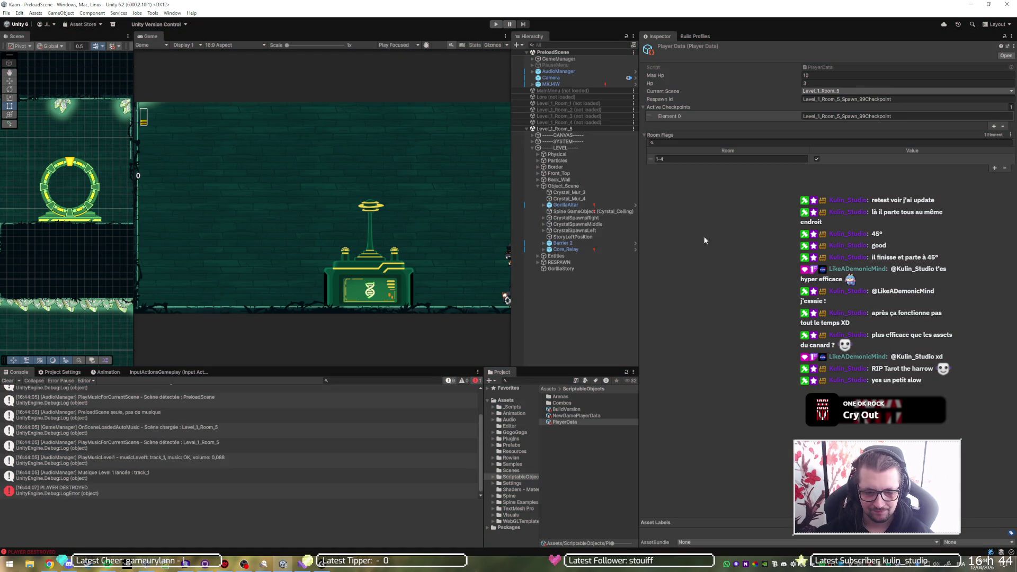
{"action": "left_click", "coordinate": [305, 565]}
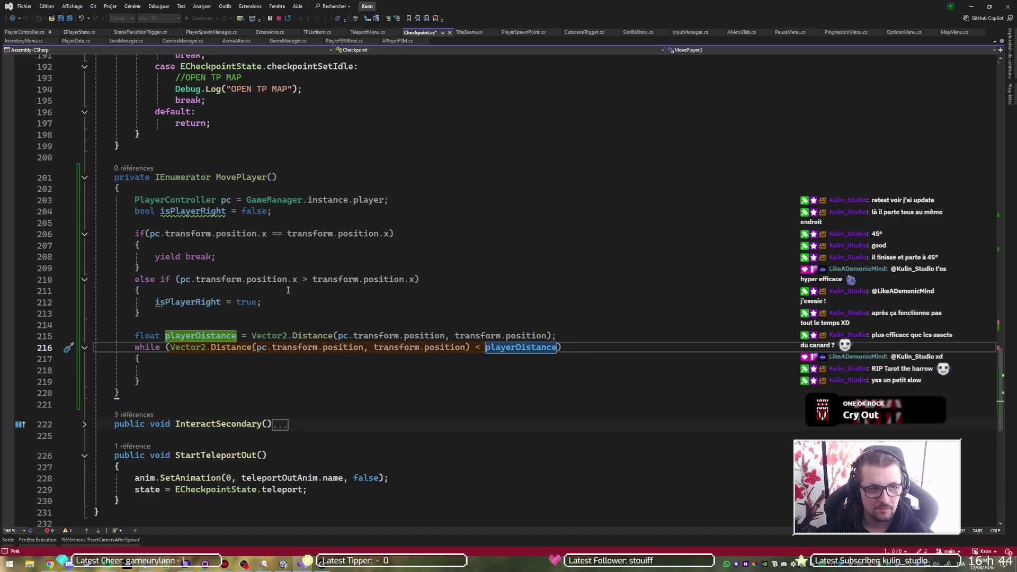
Step: Add Time.timeScale = .3f on line 213 of PlayerController.cs Start() and save it
{"action": "left_click", "coordinate": [24, 32]}
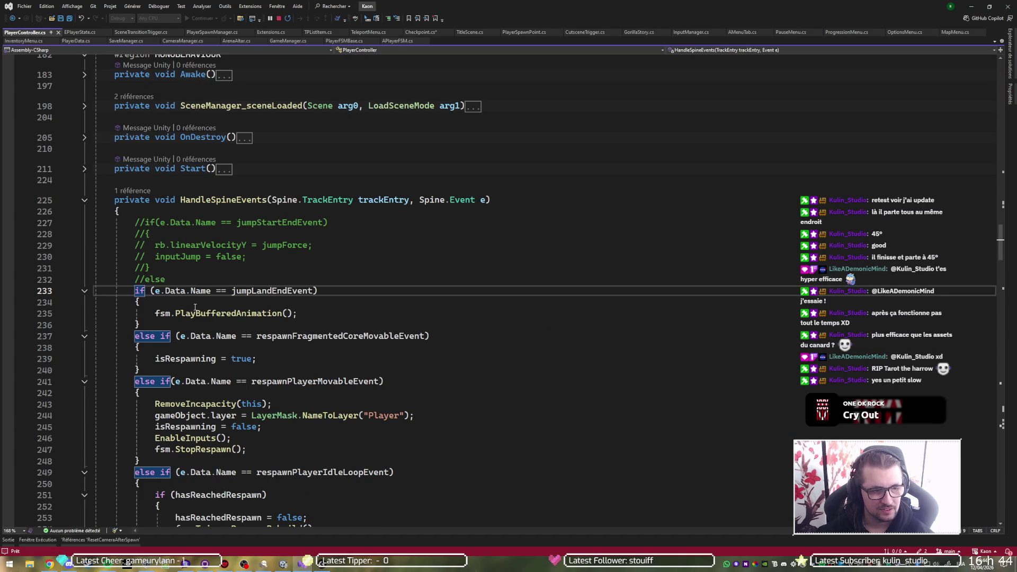
{"action": "left_click", "coordinate": [84, 168]}
{"action": "left_click", "coordinate": [206, 182]}
{"action": "key", "text": "Return"}
{"action": "type", "text": "Timee/."}
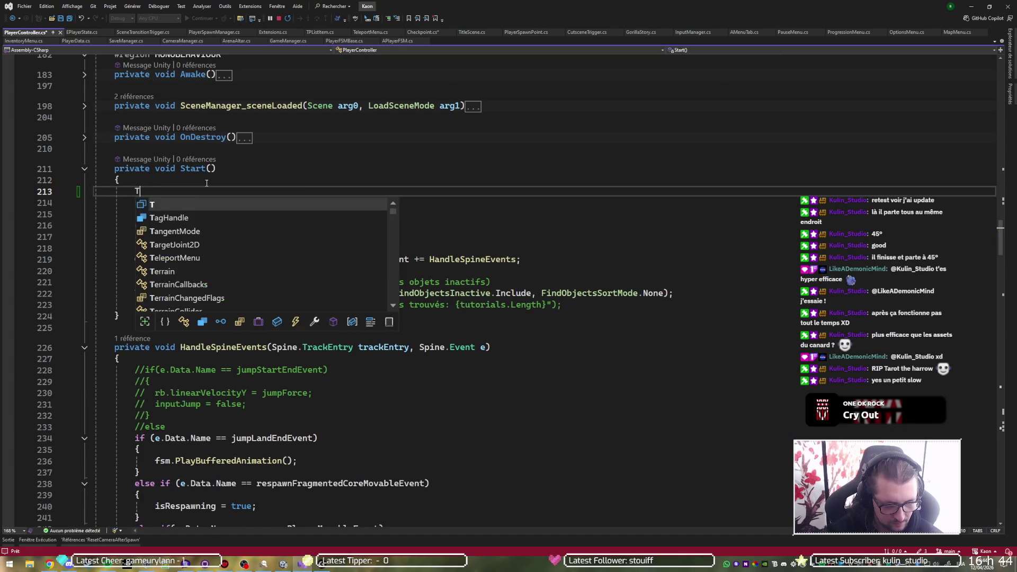
{"action": "key", "text": "BackSpace"}
{"action": "key", "text": "BackSpace"}
{"action": "key", "text": "BackSpace"}
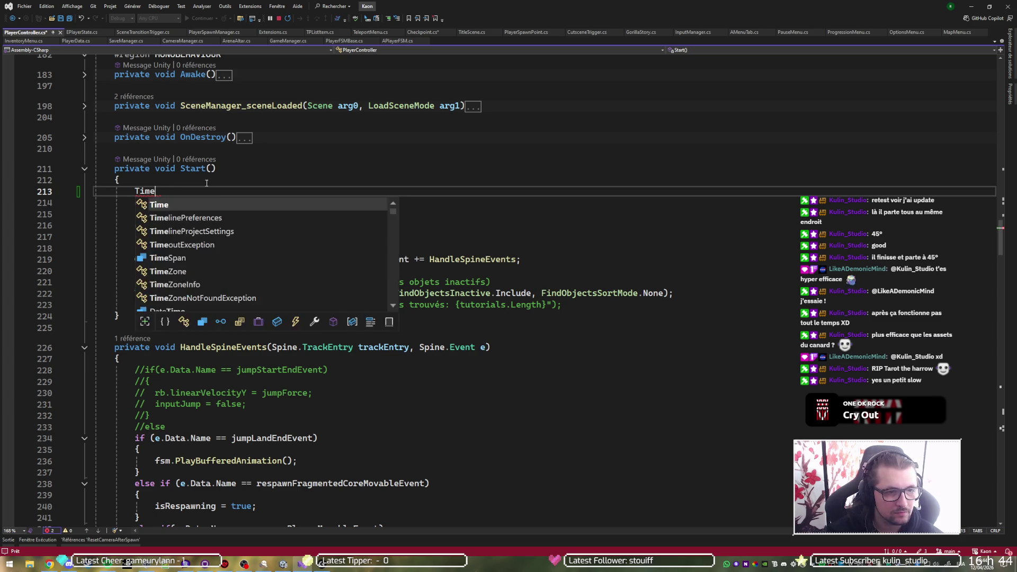
{"action": "type", "text": ".times"}
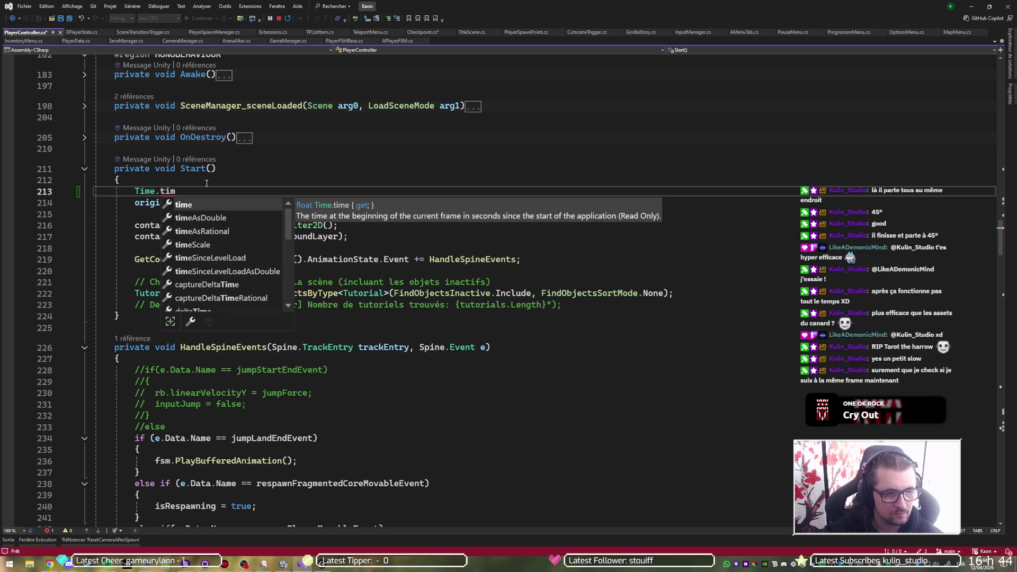
{"action": "key", "text": "Tab"}
{"action": "type", "text": "="}
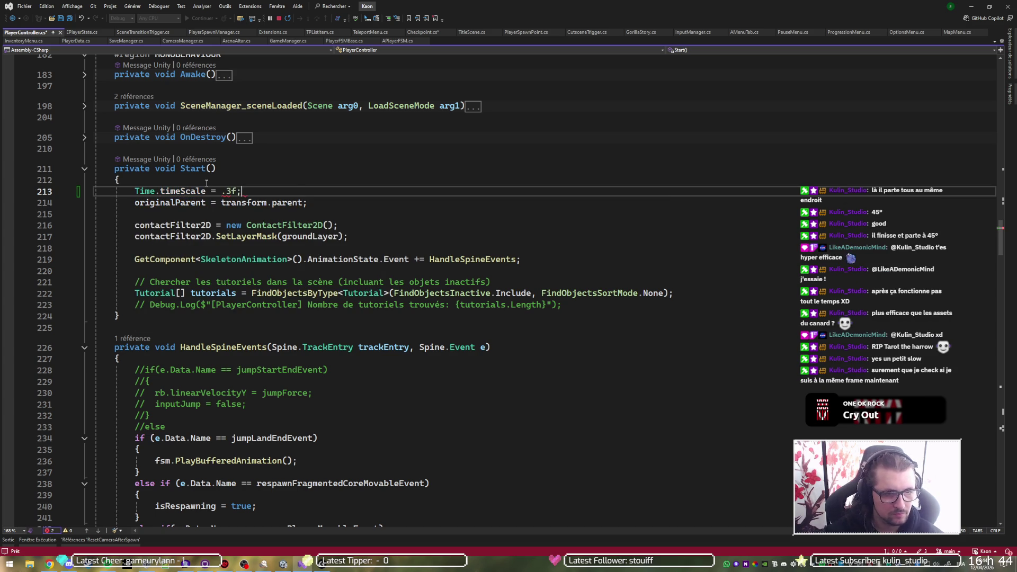
{"action": "key", "text": "ctrl+s"}
{"action": "key", "text": "alt+Tab"}
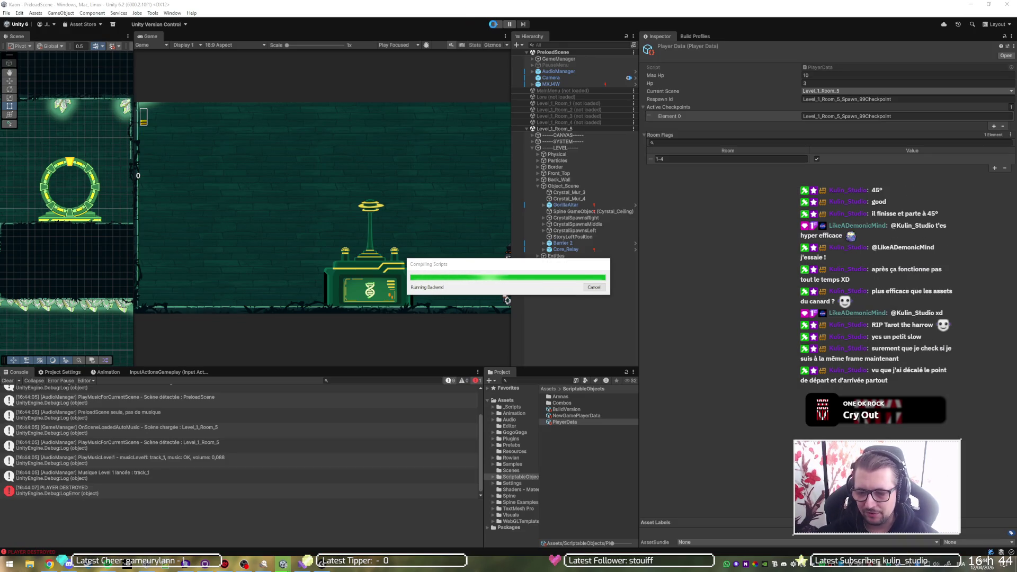
Step: Briefly run the game, clear Respawn Id and Element 0, remove the checkpoint element, then end the slow-motion test
{"action": "left_click", "coordinate": [493, 25]}
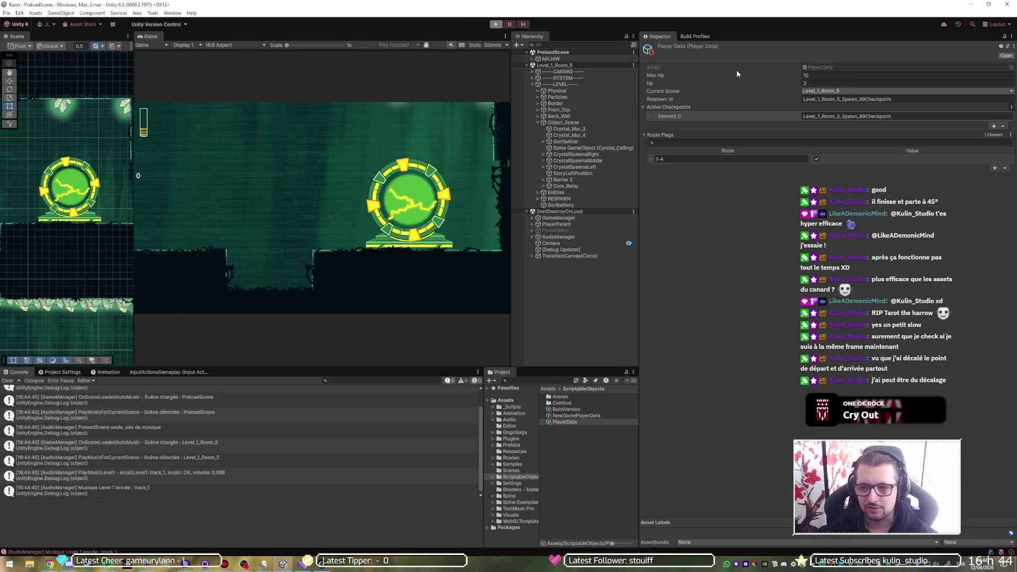
{"action": "key", "text": "ctrl+p"}
{"action": "left_click", "coordinate": [900, 99]}
{"action": "key", "text": "BackSpace"}
{"action": "left_click", "coordinate": [937, 116]}
{"action": "key", "text": "BackSpace"}
{"action": "left_click", "coordinate": [1003, 126]}
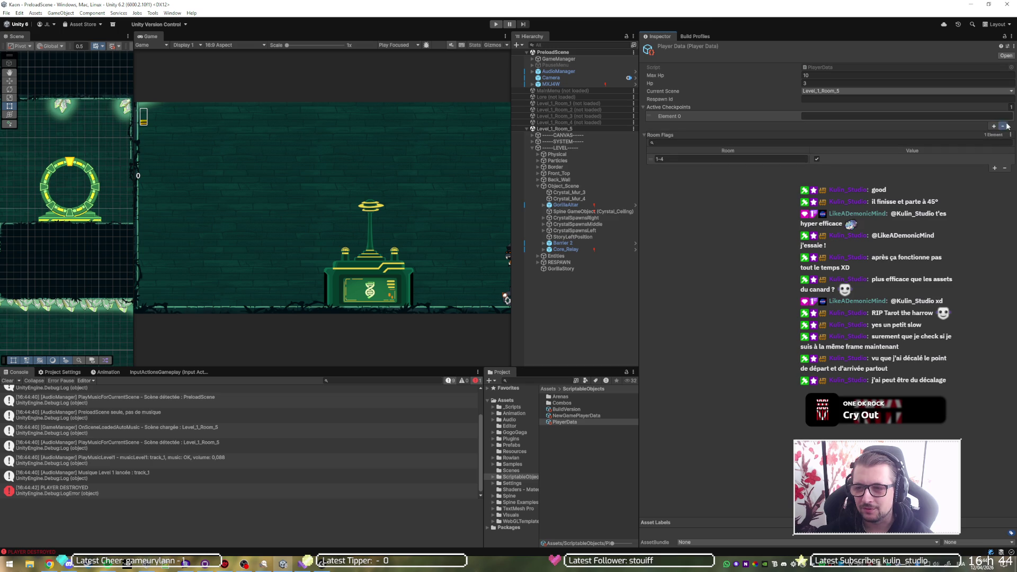
{"action": "left_click", "coordinate": [1005, 126]}
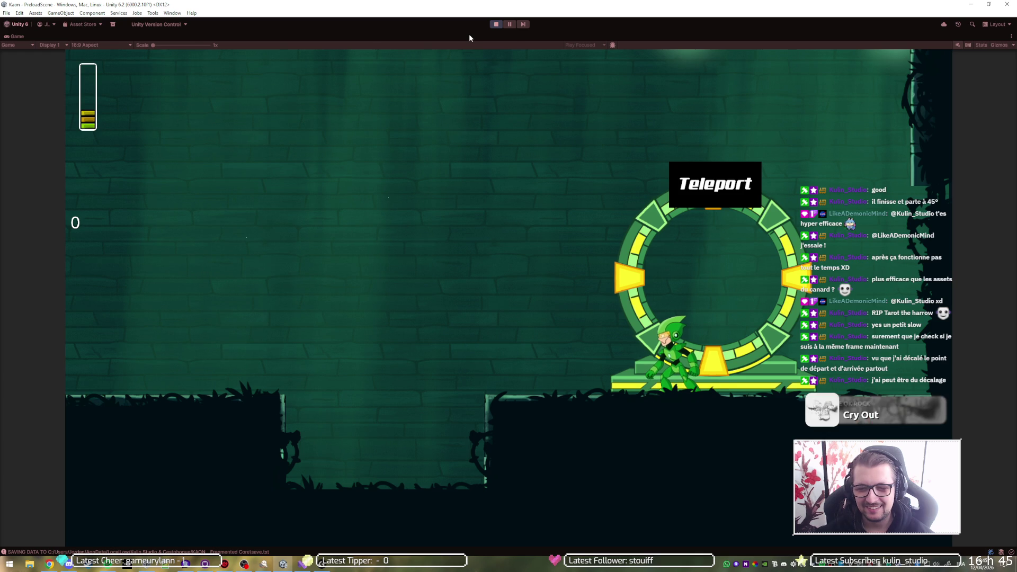
{"action": "left_click", "coordinate": [496, 25]}
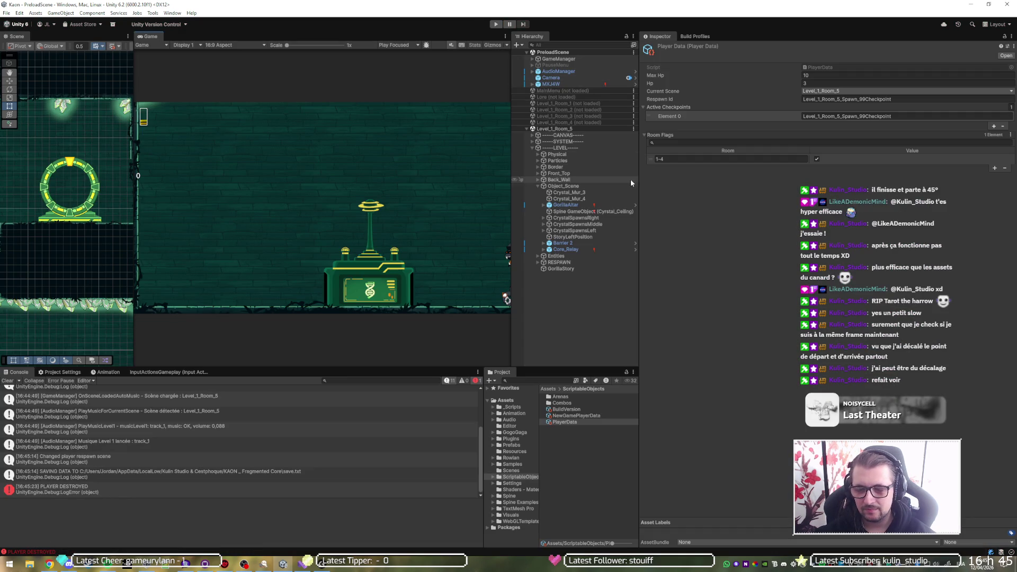
Step: Remove the Active Checkpoints entry, empty Respawn Id, and run one slow-motion play-test
{"action": "left_click", "coordinate": [1003, 126]}
{"action": "left_click", "coordinate": [964, 100]}
{"action": "key", "text": "BackSpace"}
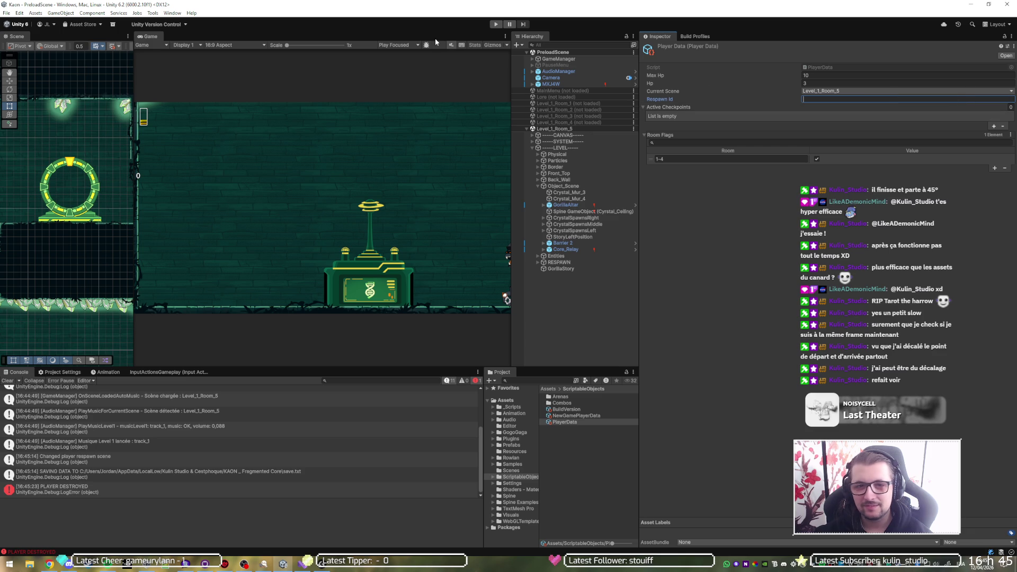
{"action": "left_click", "coordinate": [490, 24]}
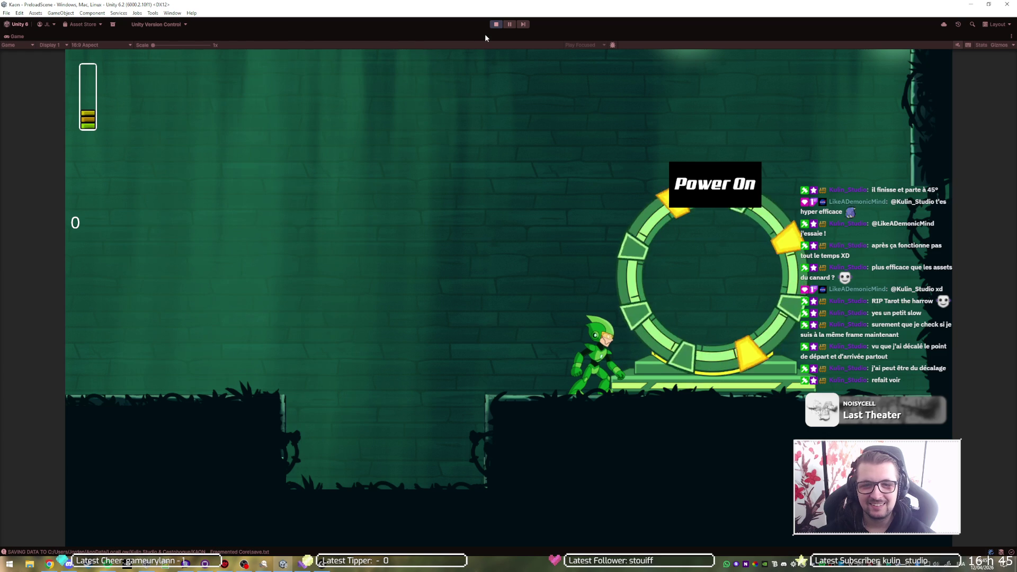
{"action": "left_click", "coordinate": [495, 25]}
Step: Comment out line 213's Time.timeScale = .3f with Ctrl+K, Ctrl+C and save PlayerController.cs
{"action": "key", "text": "alt+Tab"}
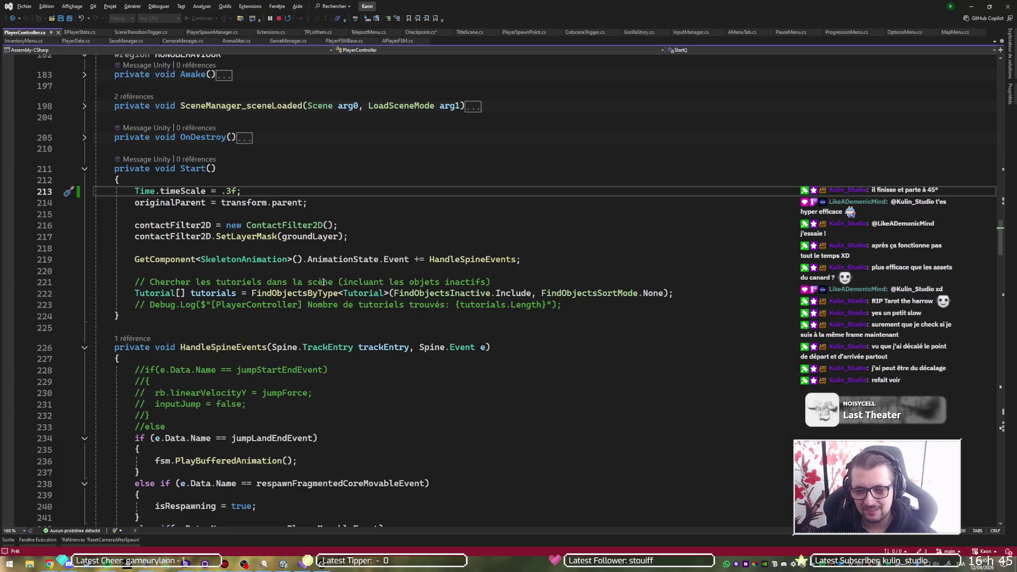
{"action": "key", "text": "super"}
{"action": "key", "text": "Escape"}
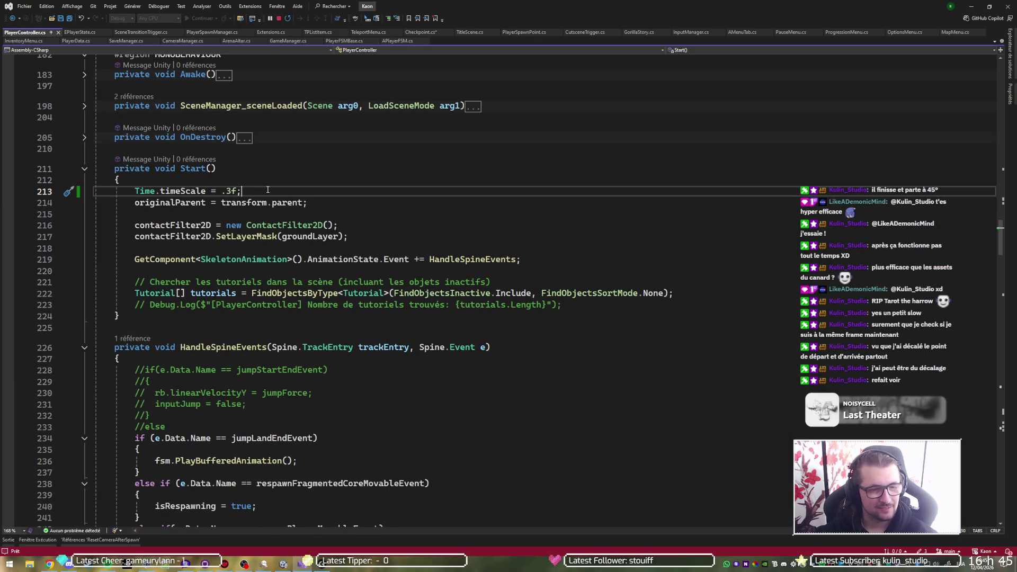
{"action": "key", "text": "ctrl+k"}
{"action": "key", "text": "ctrl+c"}
{"action": "key", "text": "ctrl+s"}
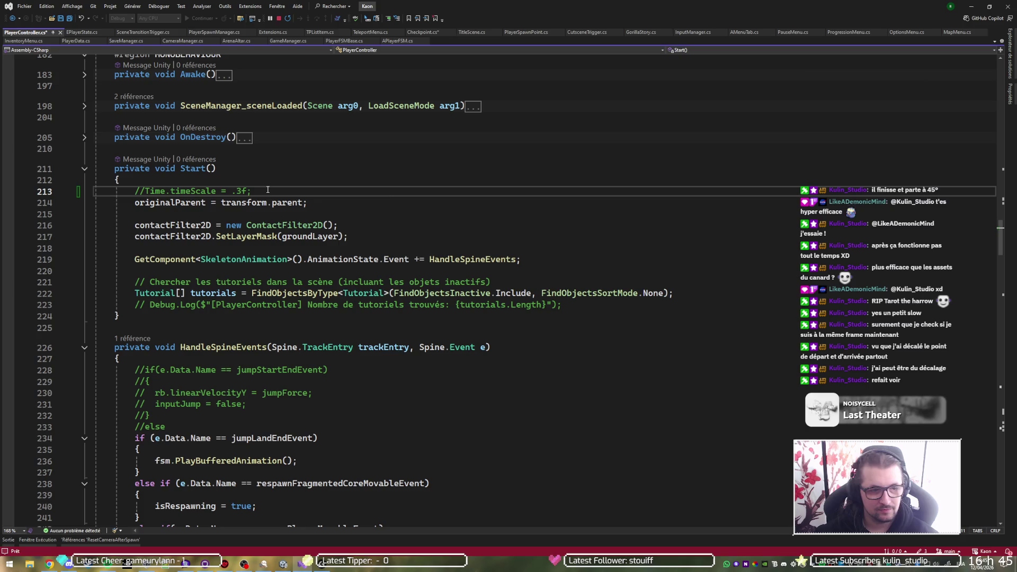
{"action": "key", "text": "alt+Tab"}
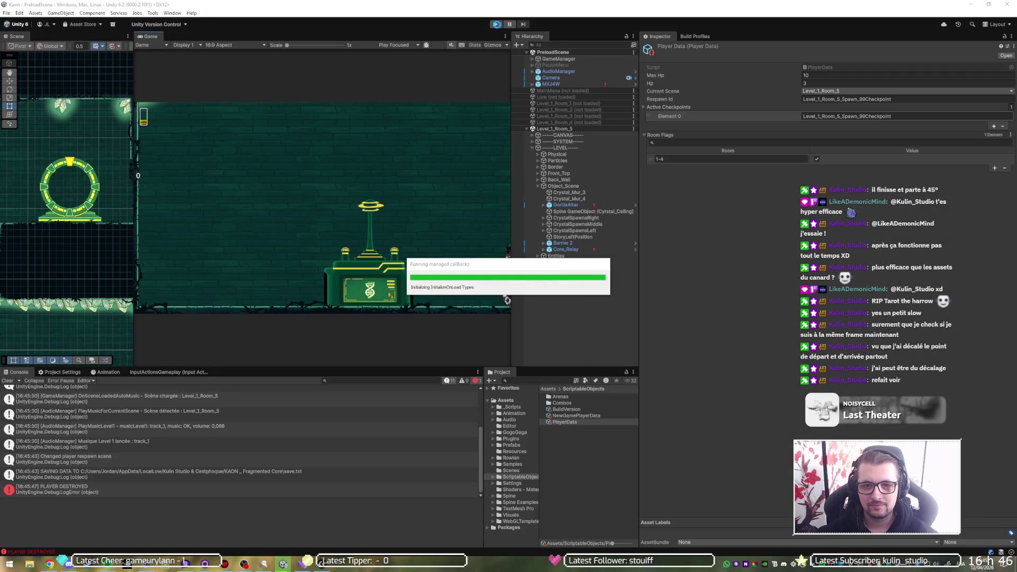
Step: After a brief Play toggle, remove the saved active checkpoint and delete the respawn ID's 99Checkpoint suffix
{"action": "left_click", "coordinate": [496, 24]}
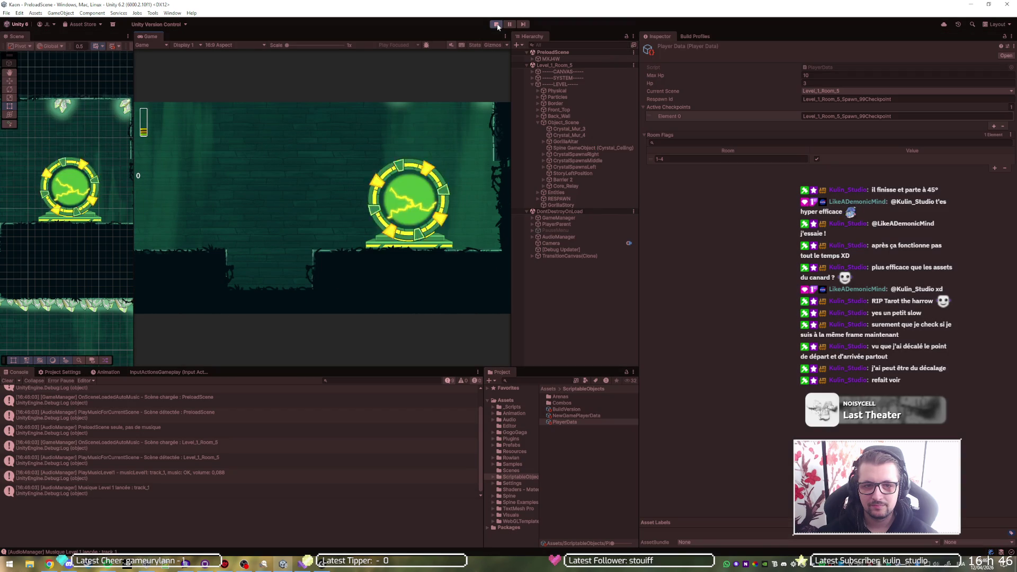
{"action": "left_click", "coordinate": [496, 24]}
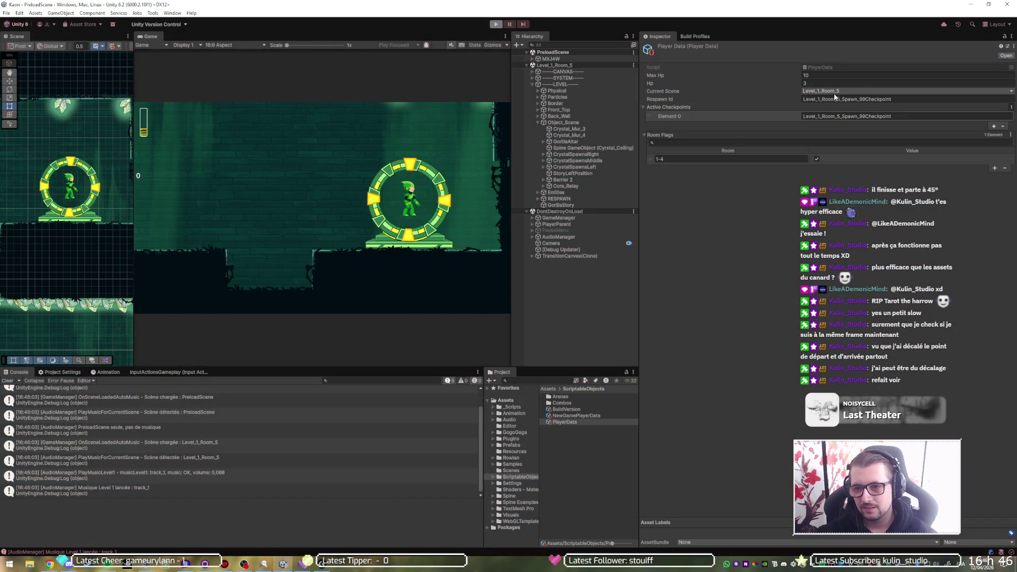
{"action": "left_click", "coordinate": [1002, 126]}
{"action": "double_click", "coordinate": [875, 99]}
{"action": "key", "text": "BackSpace"}
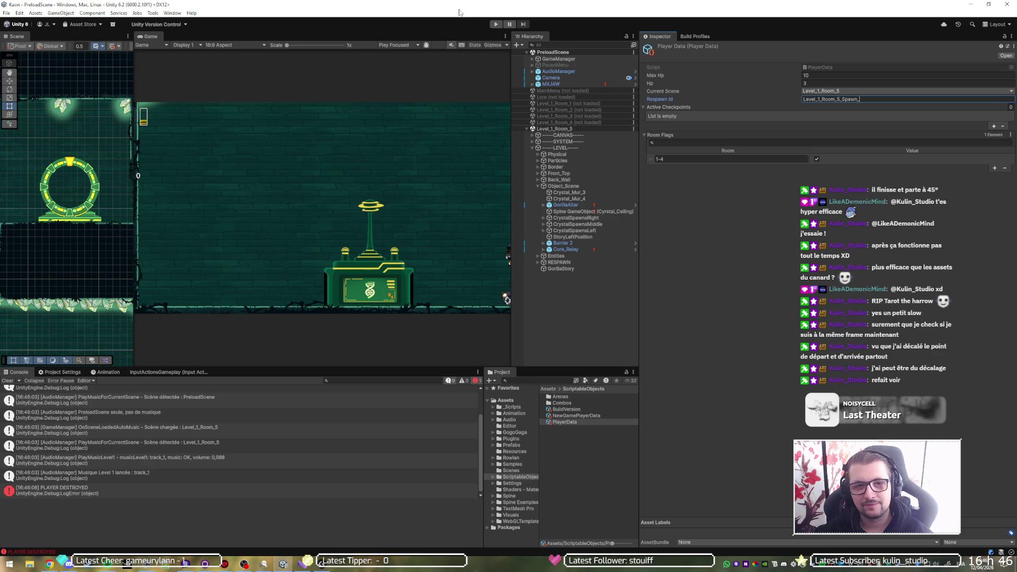
Step: Play-test again with the active checkpoint removed, running the character right to the portal
{"action": "left_click", "coordinate": [496, 25]}
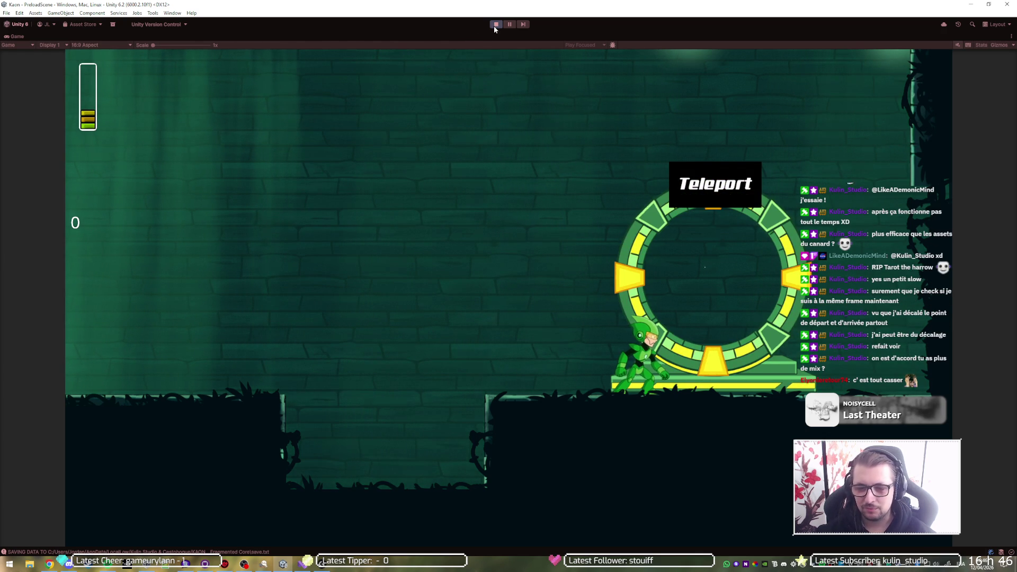
{"action": "left_click", "coordinate": [494, 25]}
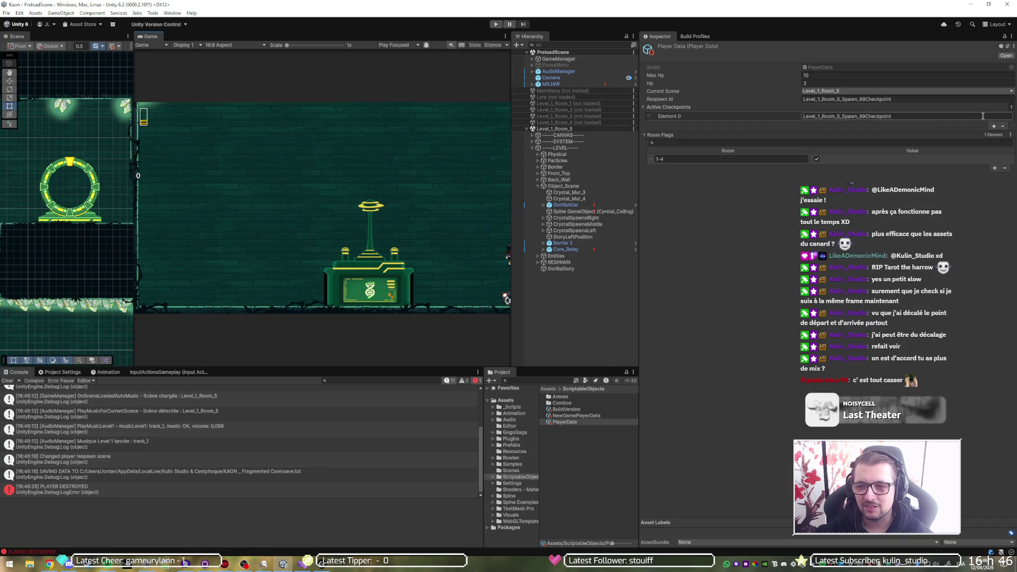
{"action": "left_click", "coordinate": [1003, 126]}
{"action": "left_click", "coordinate": [496, 24]}
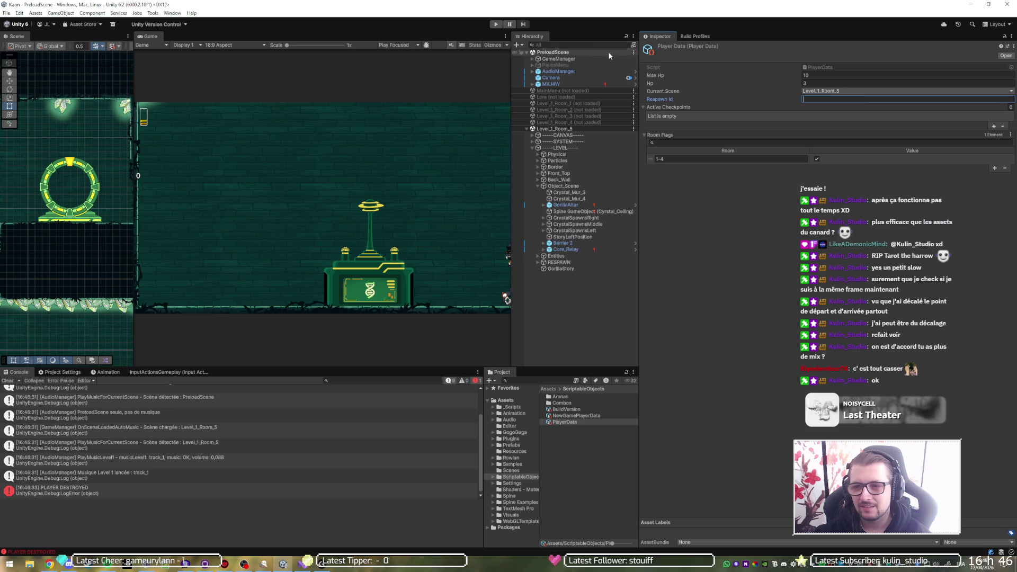
{"action": "left_click", "coordinate": [496, 25]}
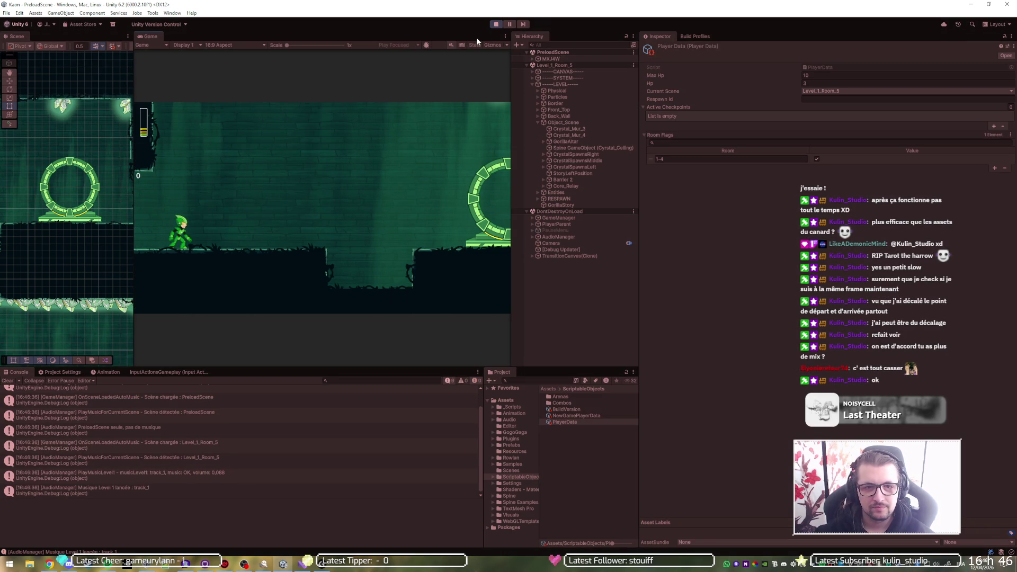
{"action": "key", "text": "shift+space"}
{"action": "key", "text": "d"}
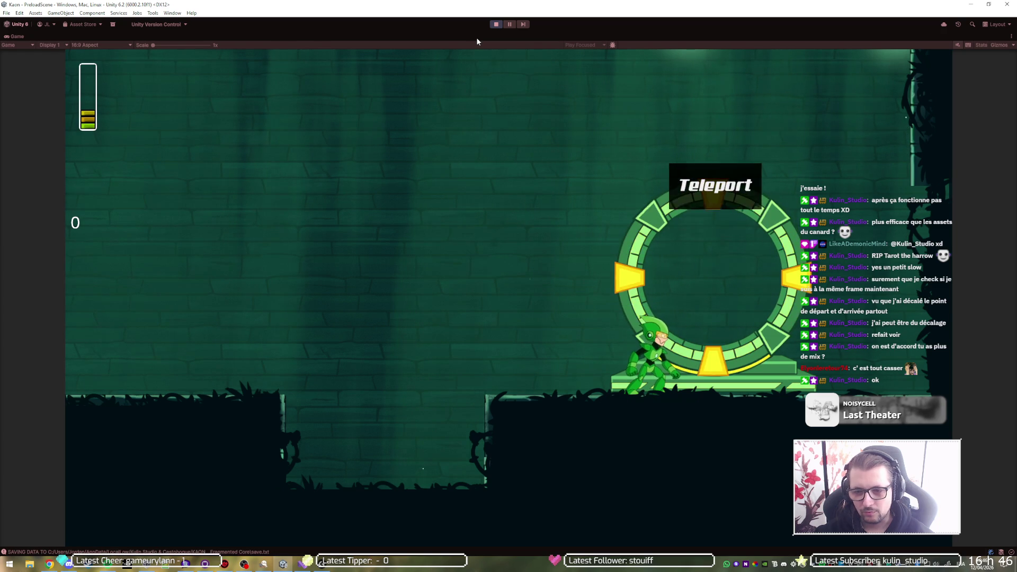
{"action": "left_click", "coordinate": [491, 24]}
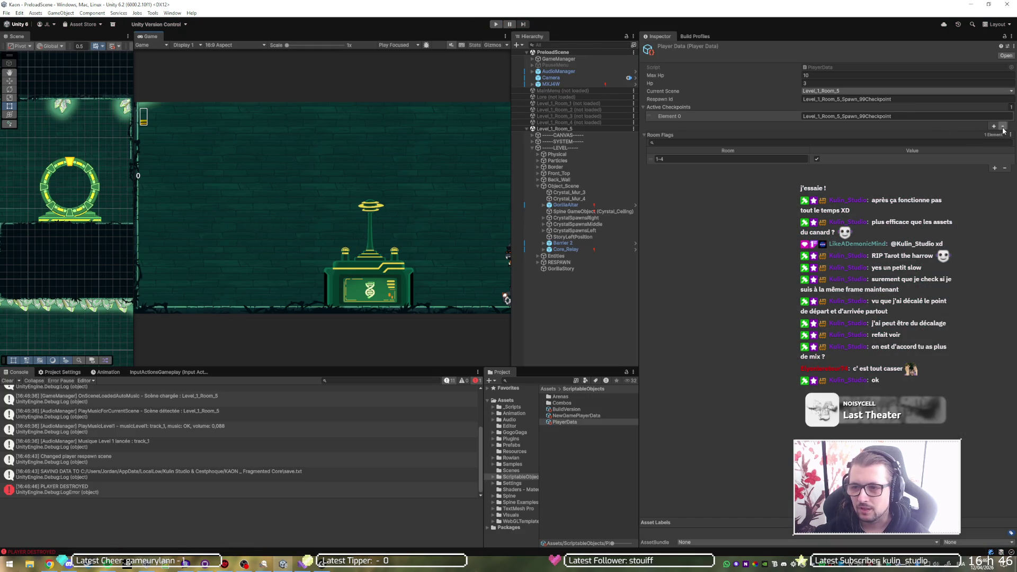
Step: Empty Active Checkpoints and Respawn Id, then run another normal-speed play-test to the portal
{"action": "left_click", "coordinate": [1002, 126]}
{"action": "left_click", "coordinate": [975, 99]}
{"action": "key", "text": "BackSpace"}
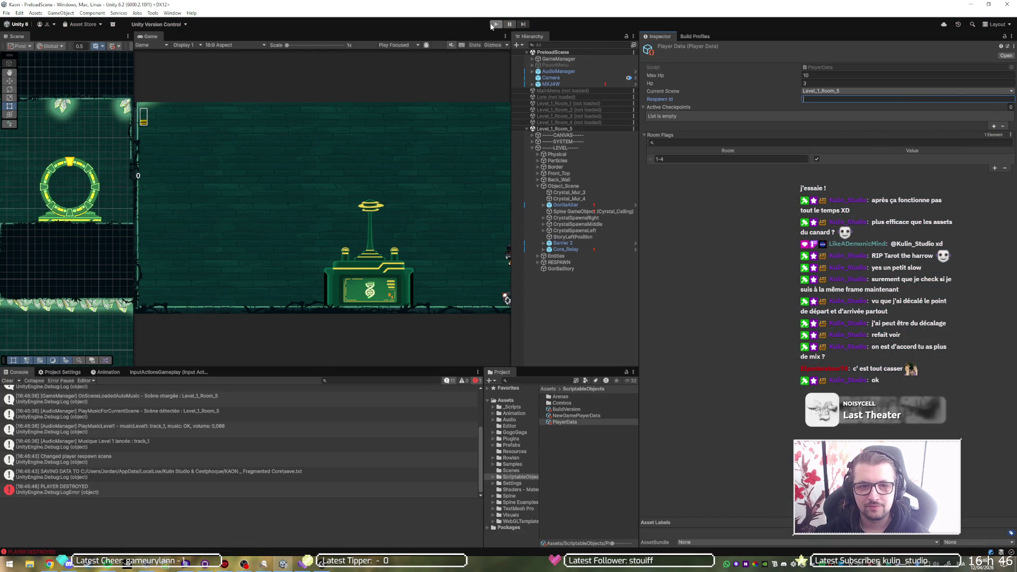
{"action": "left_click", "coordinate": [494, 25]}
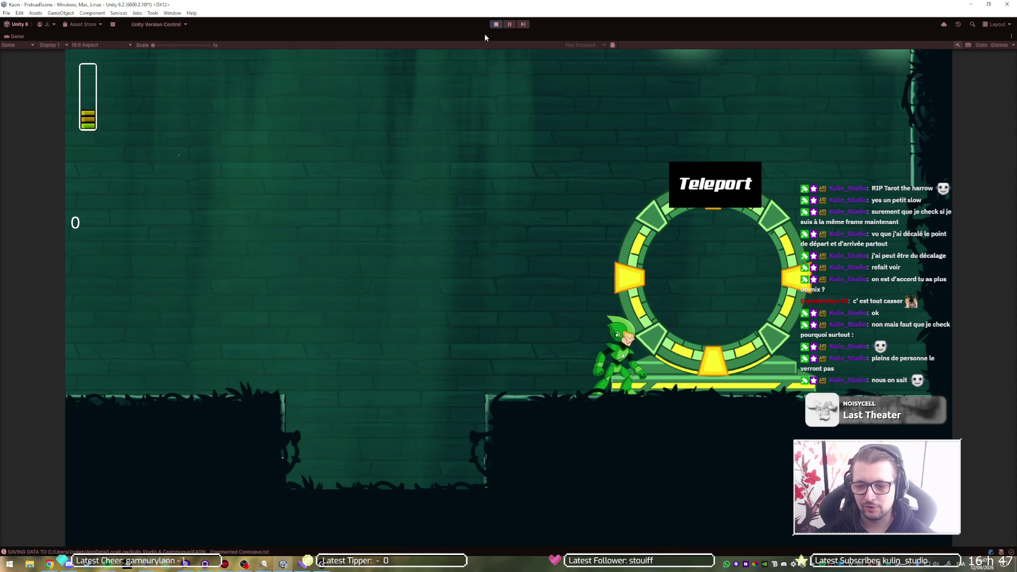
{"action": "left_click", "coordinate": [496, 25]}
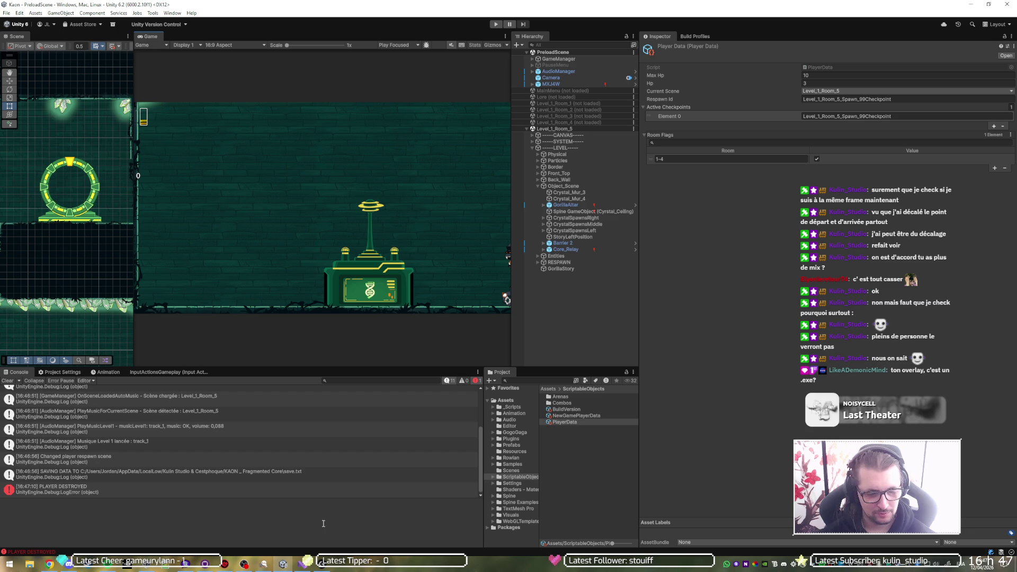
Step: Check the UnityTwitchOverlay.exe jump-list options, then return to Visual Studio's PlayerController.cs
{"action": "right_click", "coordinate": [263, 561]}
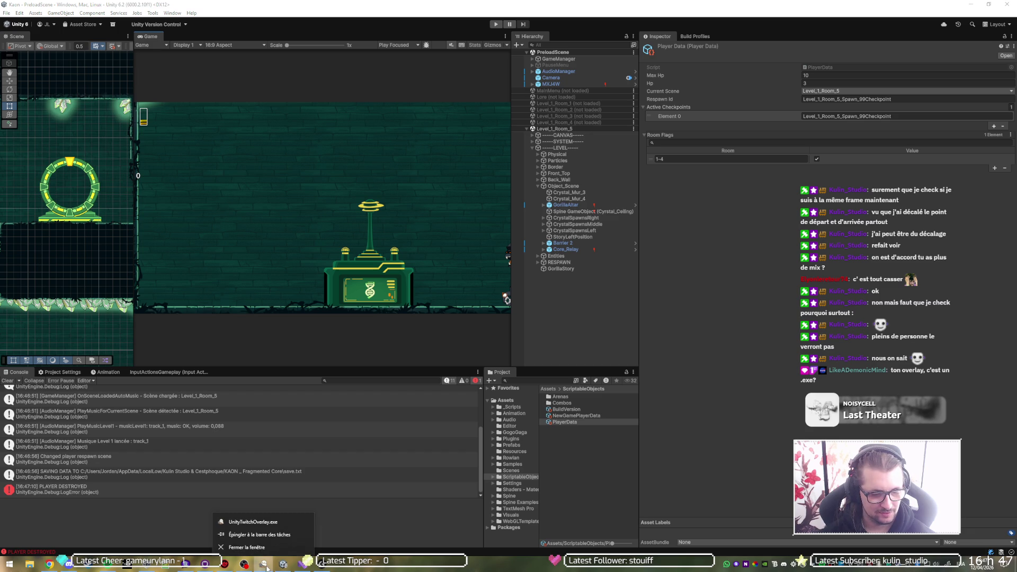
{"action": "right_click", "coordinate": [267, 525]}
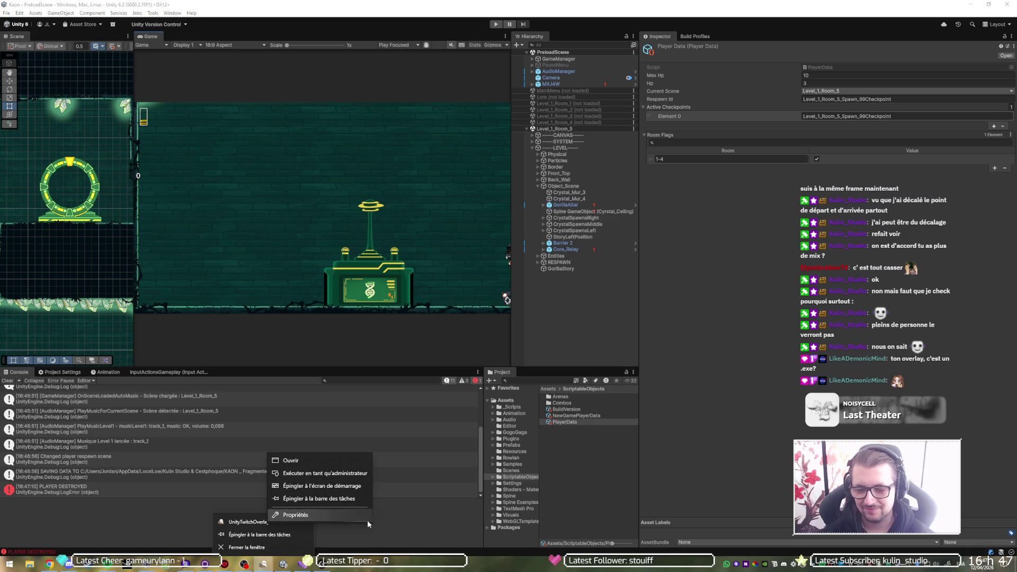
{"action": "left_click", "coordinate": [615, 456]}
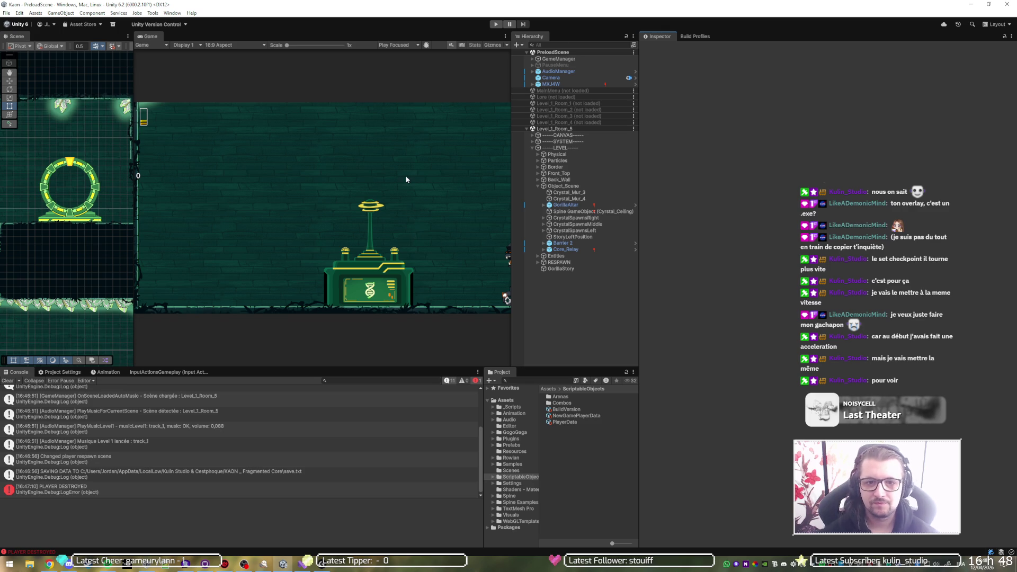
{"action": "left_click", "coordinate": [300, 561]}
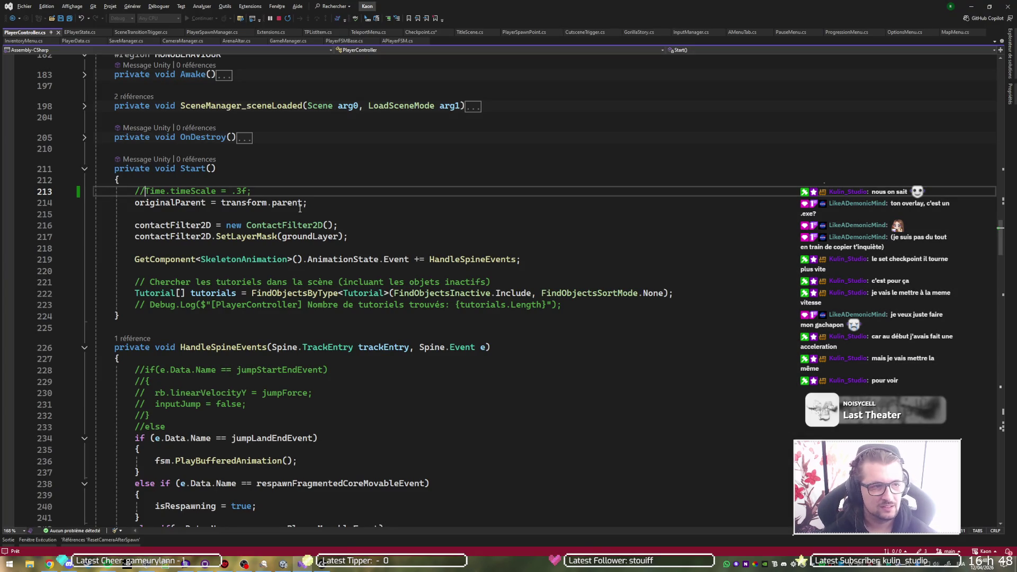
Step: Place the cursor on empty line 218 inside Checkpoint.cs's MovePlayer while loop, then bring up GitHub Desktop
{"action": "key", "text": "Tab"}
{"action": "key", "text": "ctrl+Tab"}
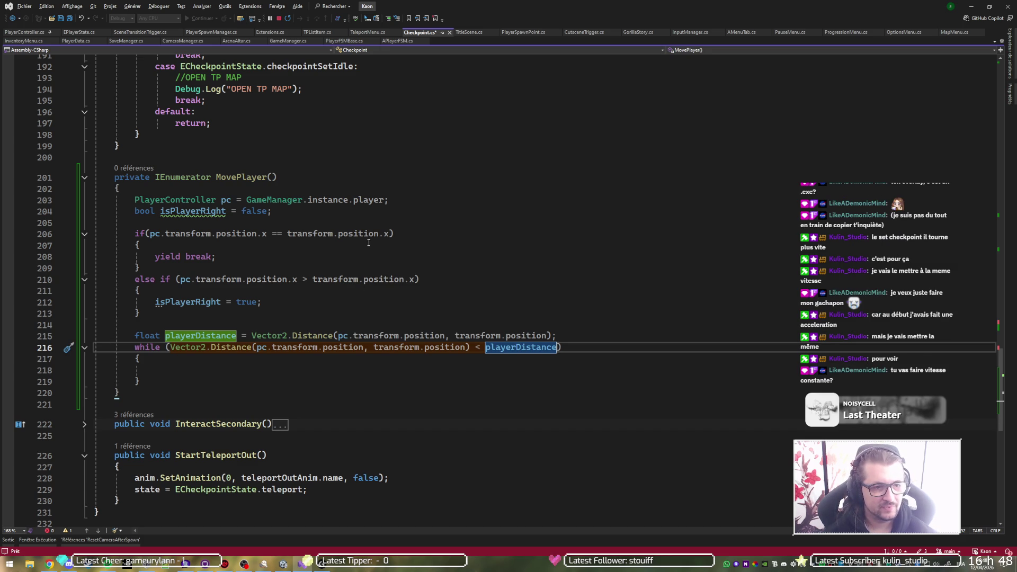
{"action": "left_click", "coordinate": [300, 361]}
{"action": "left_click", "coordinate": [301, 370]}
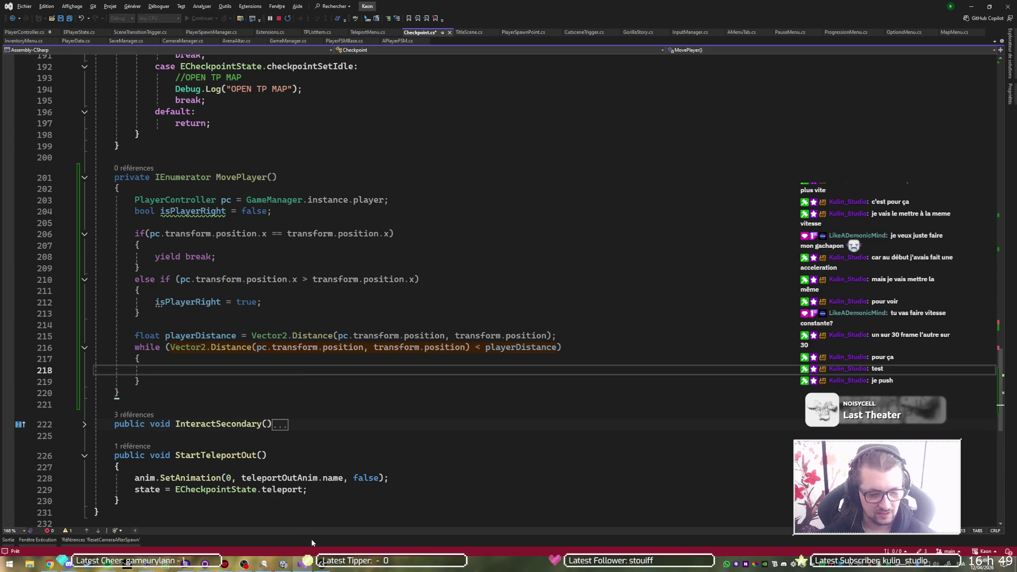
{"action": "left_click", "coordinate": [205, 564]}
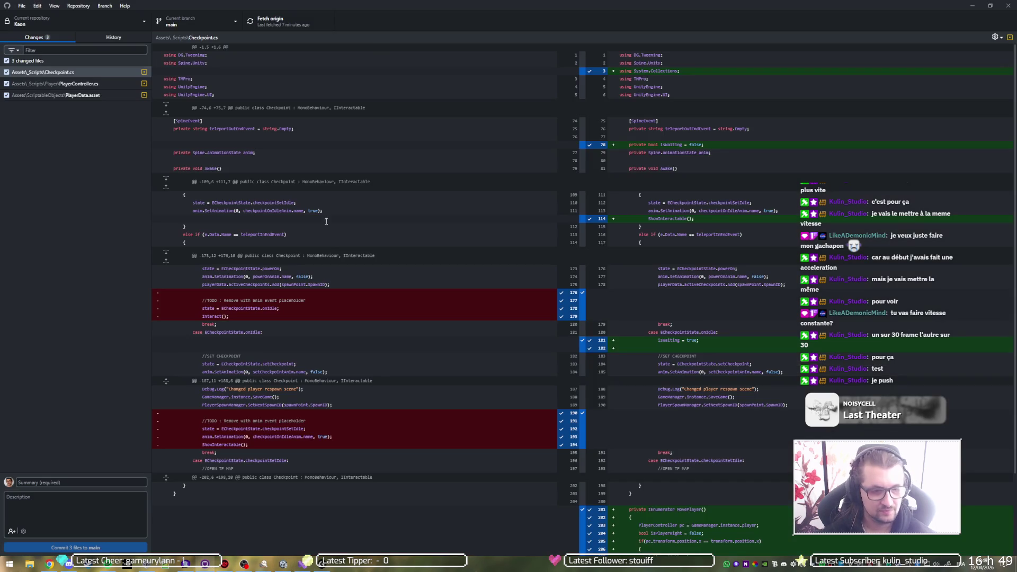
Step: Fetch origin and pull the new commits into the local repository
{"action": "left_click", "coordinate": [282, 21]}
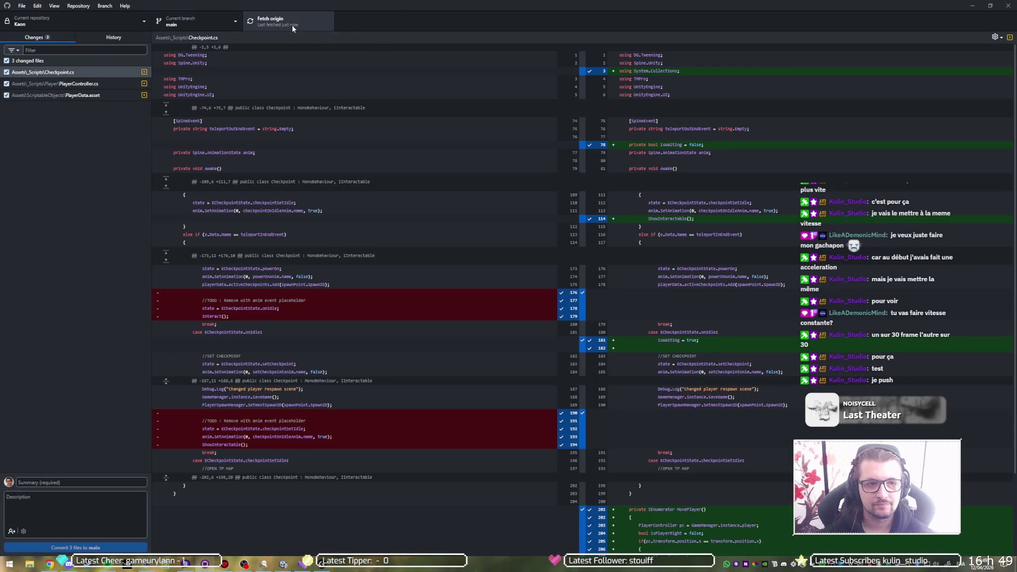
{"action": "key", "text": "alt+Tab"}
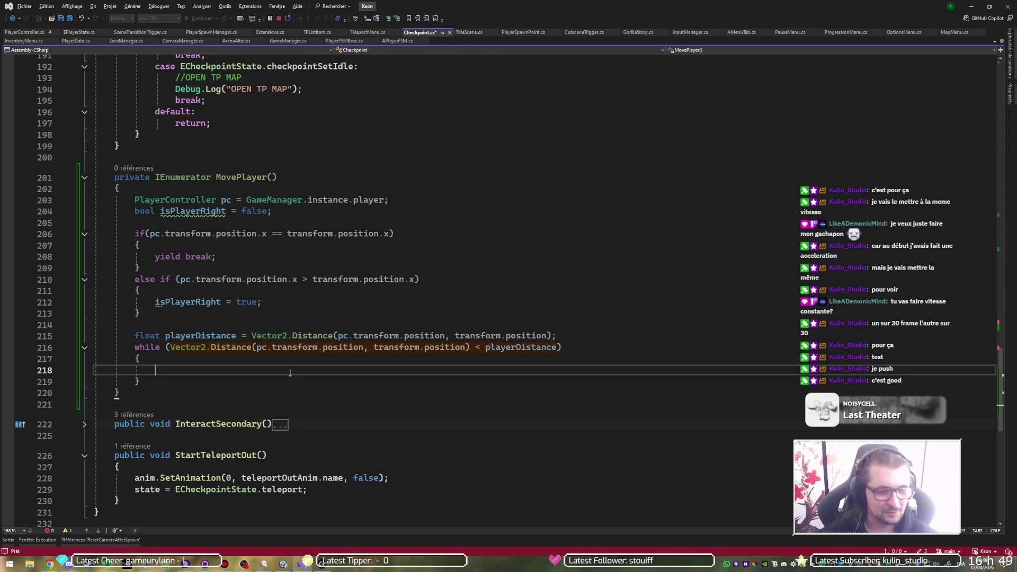
{"action": "key", "text": "alt+Tab"}
{"action": "left_click", "coordinate": [298, 20]}
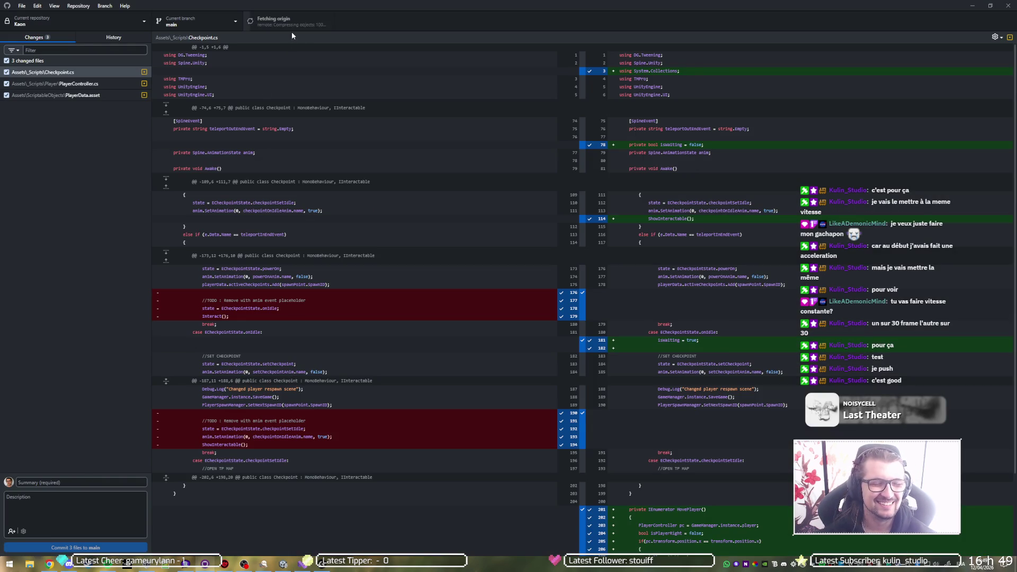
{"action": "left_click", "coordinate": [295, 22]}
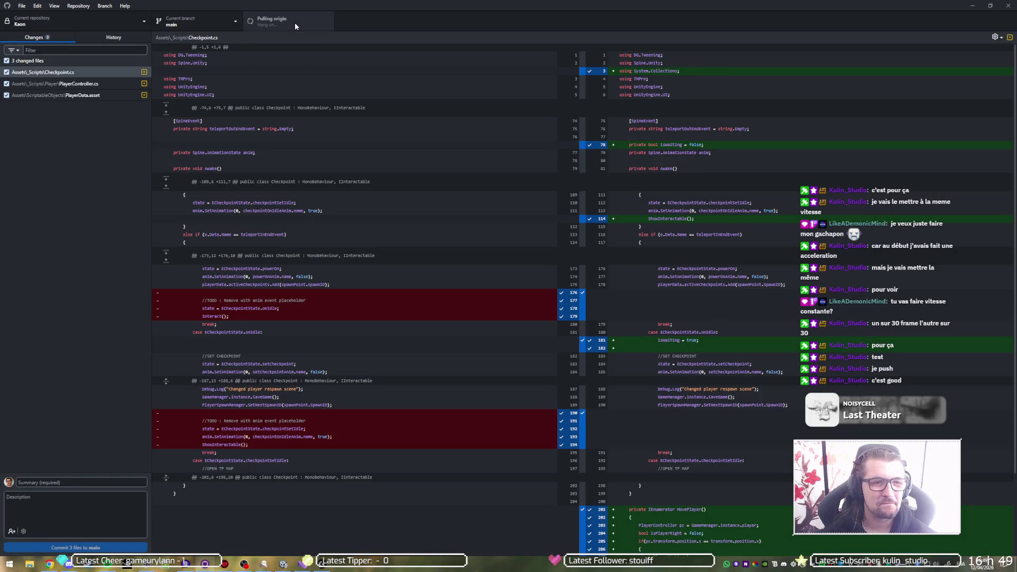
Step: Review the repository's commit History, then minimize GitHub Desktop
{"action": "left_click", "coordinate": [289, 563]}
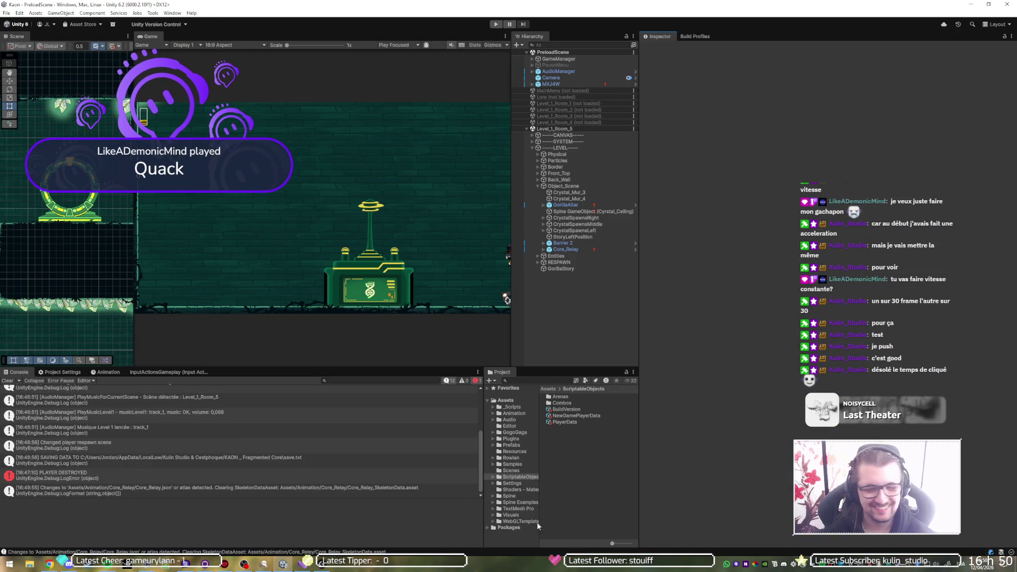
{"action": "left_click", "coordinate": [302, 564]}
{"action": "left_click", "coordinate": [198, 565]}
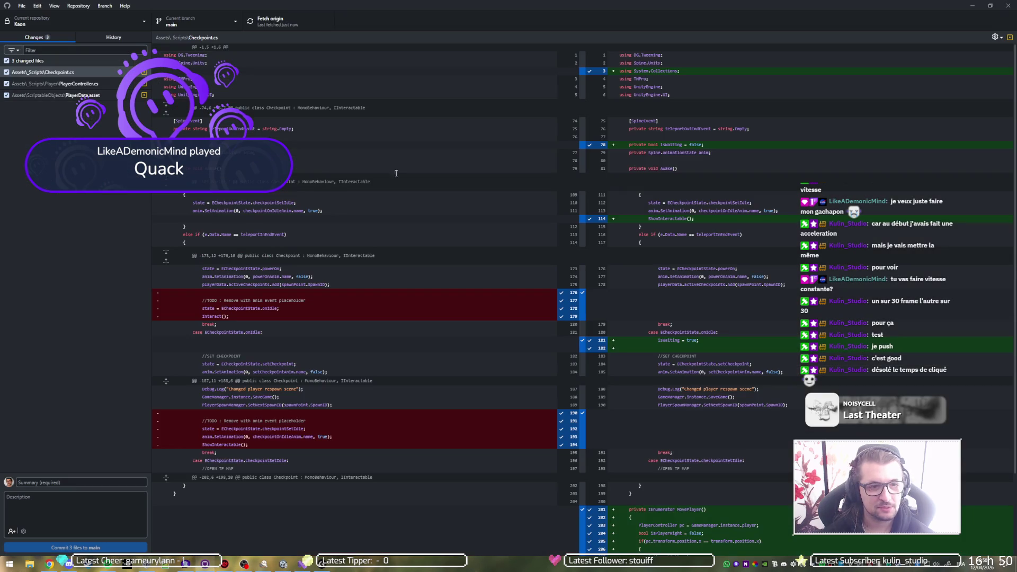
{"action": "left_click", "coordinate": [125, 35]}
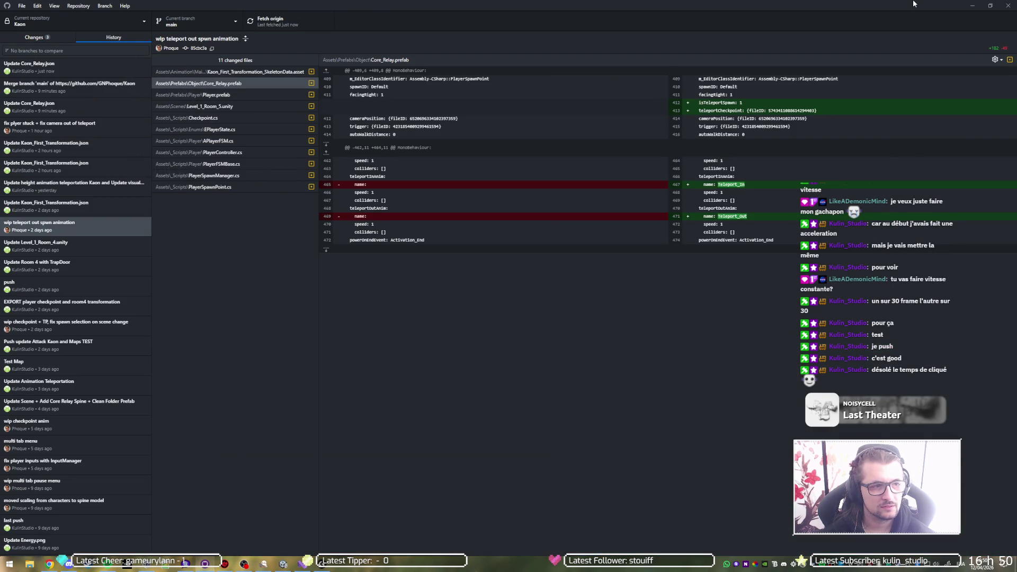
{"action": "left_click", "coordinate": [972, 5]}
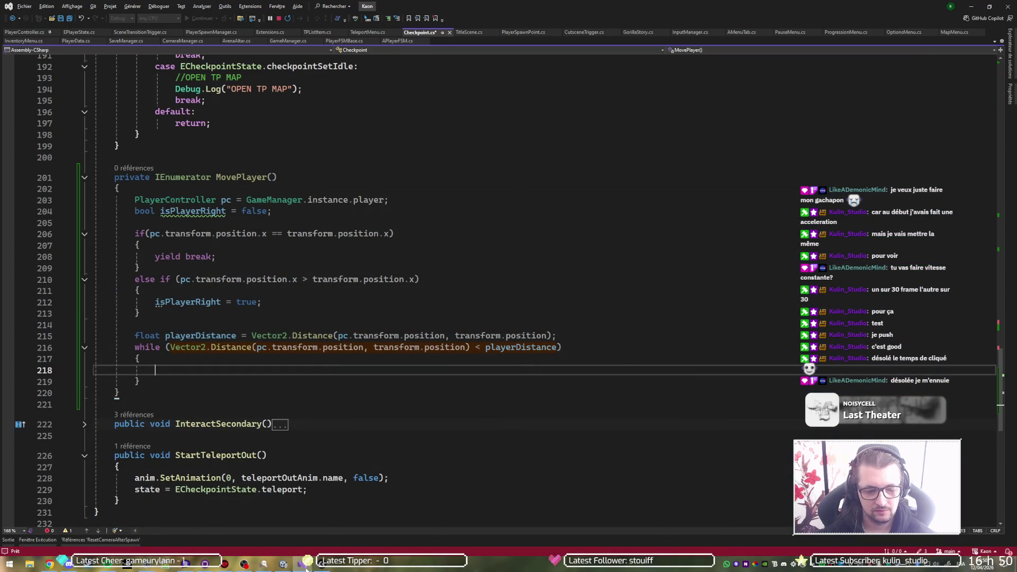
Step: Remove PlayerData's saved active checkpoint and play-test, running right toward the ring
{"action": "left_click", "coordinate": [305, 566]}
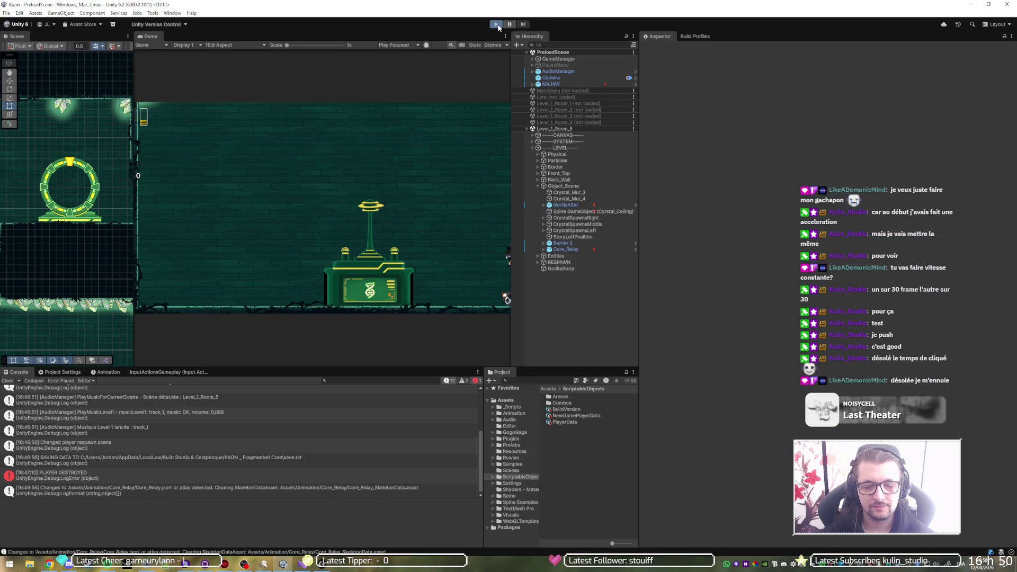
{"action": "left_click", "coordinate": [496, 24]}
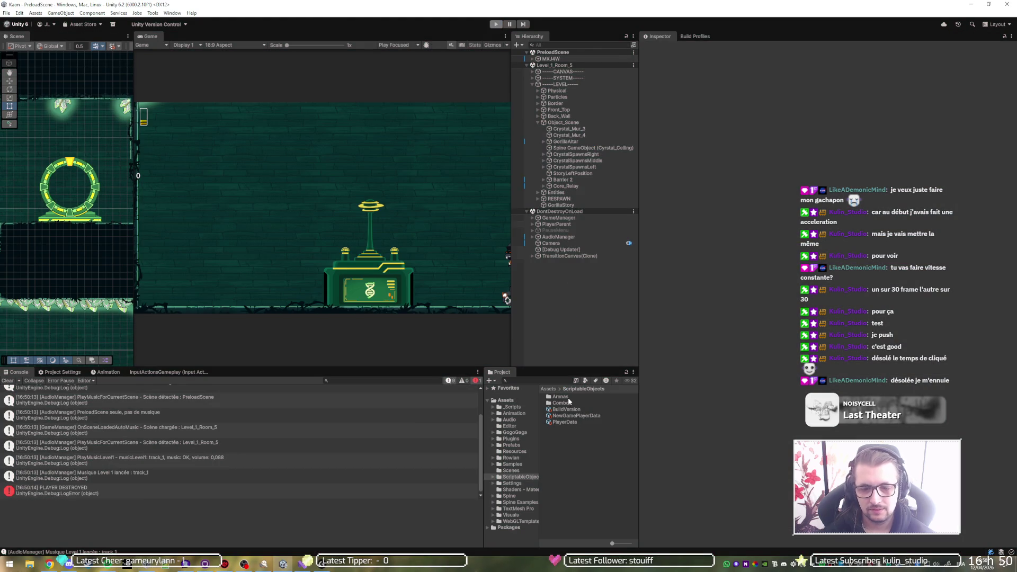
{"action": "left_click", "coordinate": [563, 422]}
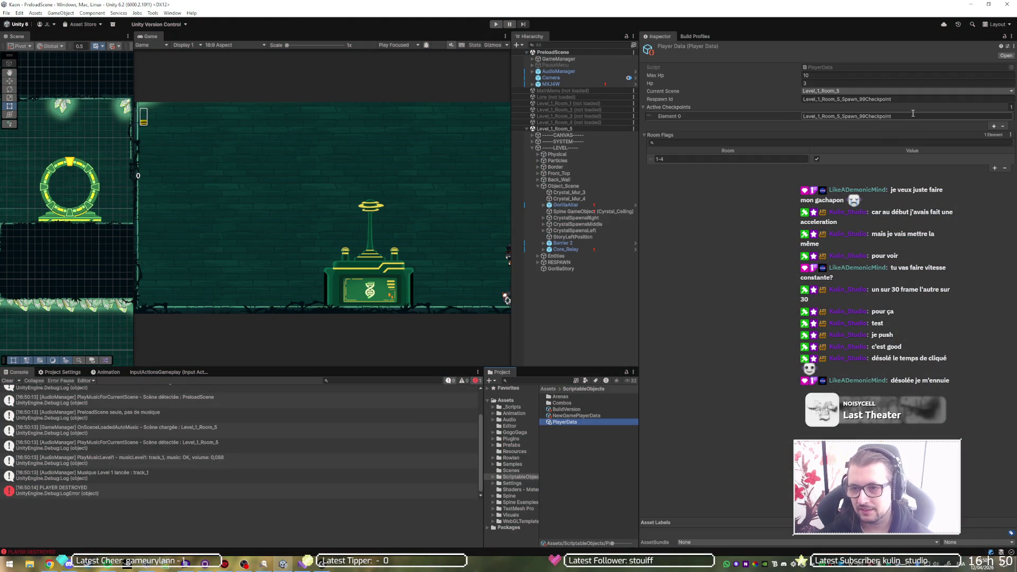
{"action": "left_click", "coordinate": [1002, 126]}
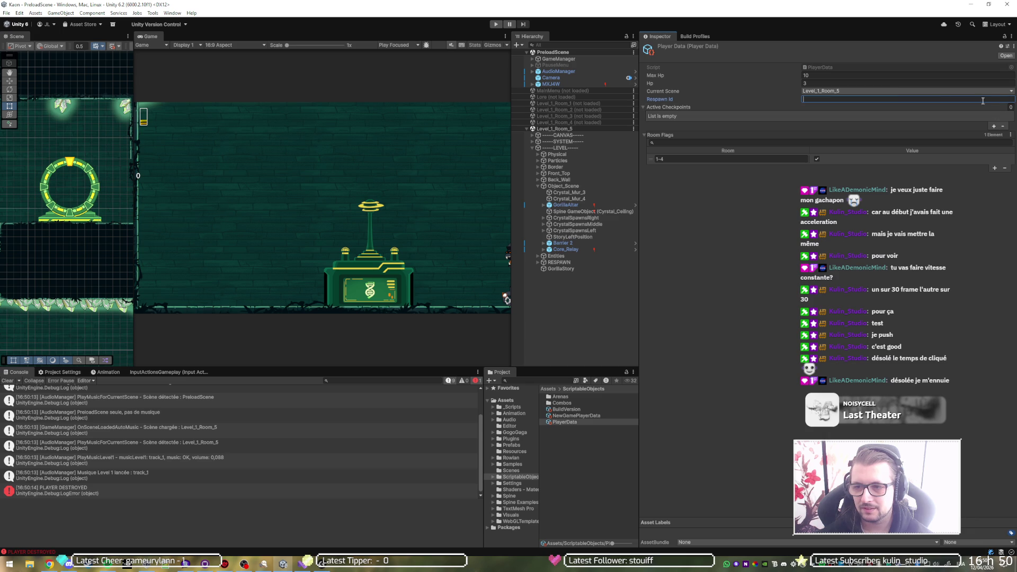
{"action": "left_click", "coordinate": [496, 24]}
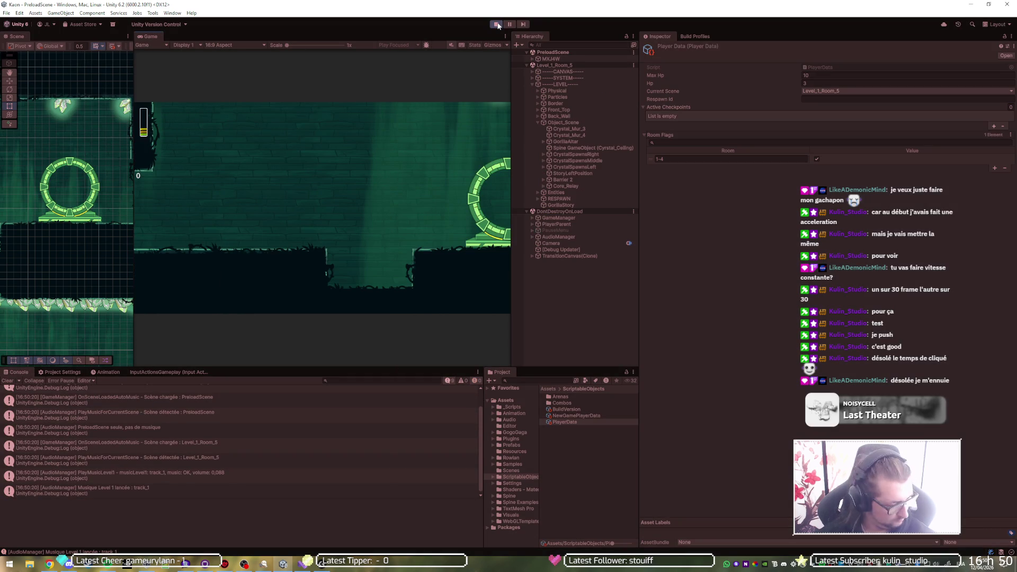
{"action": "key", "text": "Right"}
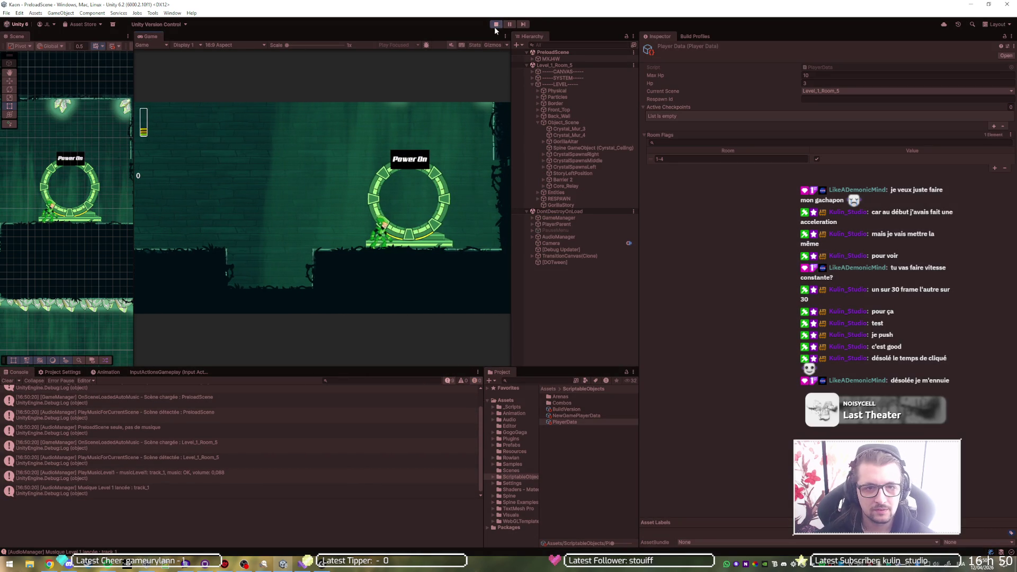
{"action": "key", "text": "shift+space"}
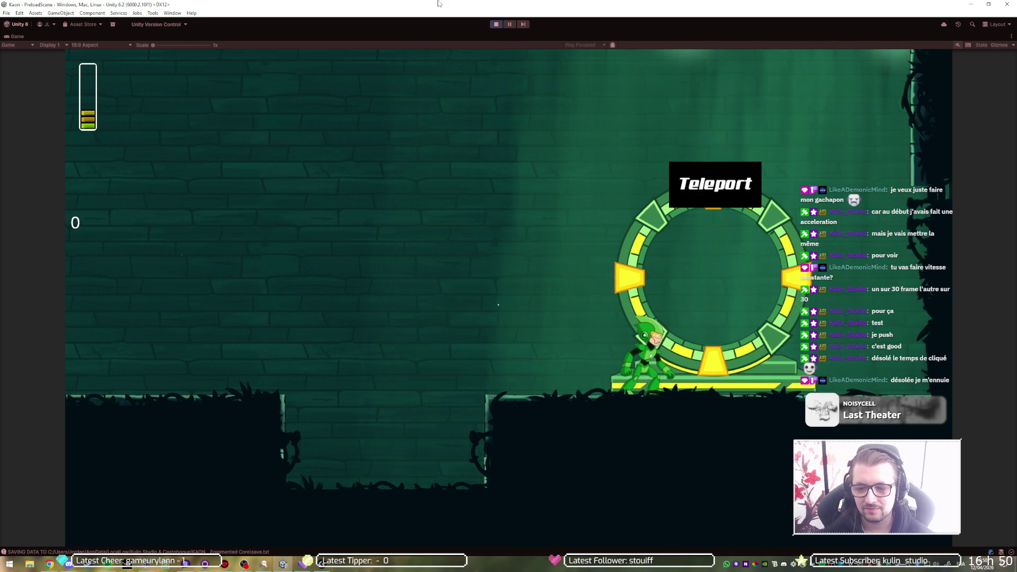
{"action": "left_click", "coordinate": [495, 24]}
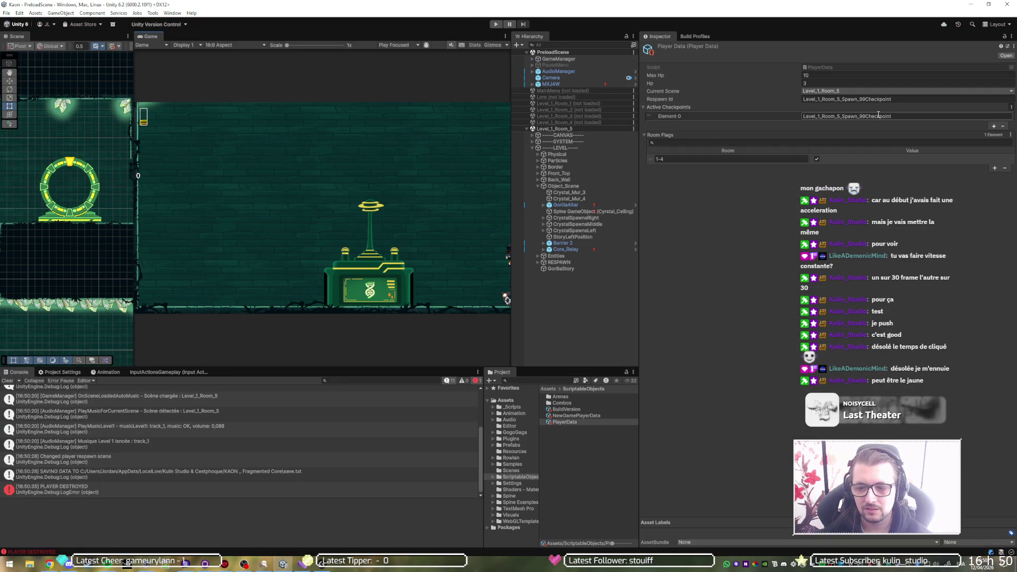
Step: Clear the saved checkpoint entry and the Respawn Id value in PlayerData
{"action": "left_click", "coordinate": [878, 115]}
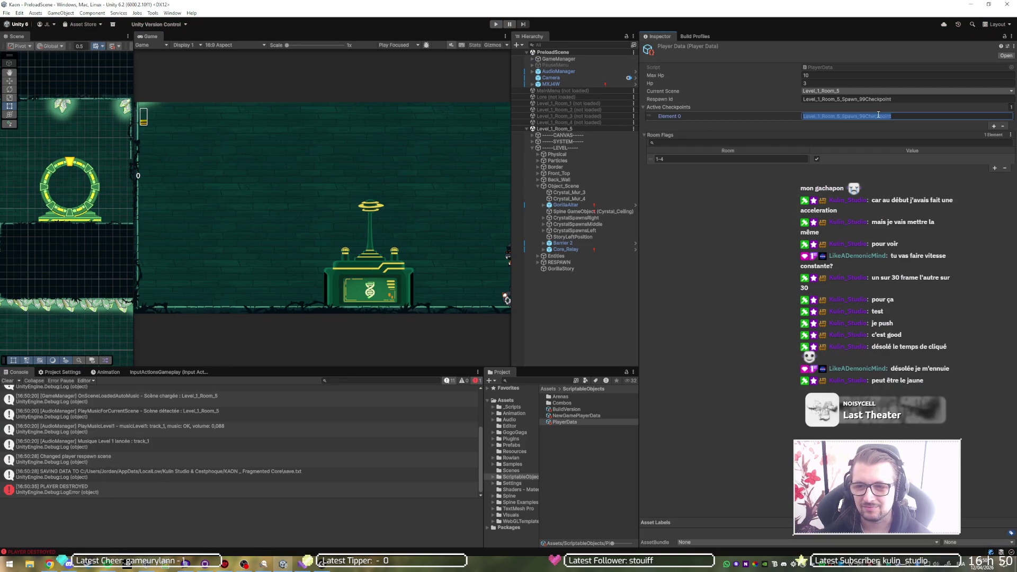
{"action": "key", "text": "BackSpace"}
{"action": "left_click", "coordinate": [847, 99]}
{"action": "key", "text": "BackSpace"}
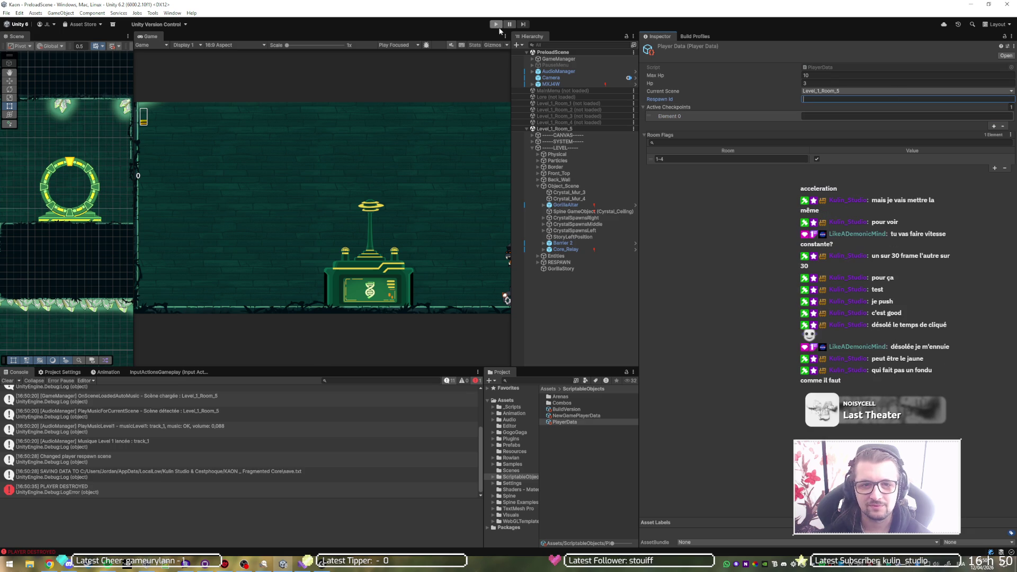
Step: Play-test in a maximized Game view, activate the ring with E until Teleport, then remove a recorded checkpoint
{"action": "left_click", "coordinate": [495, 25]}
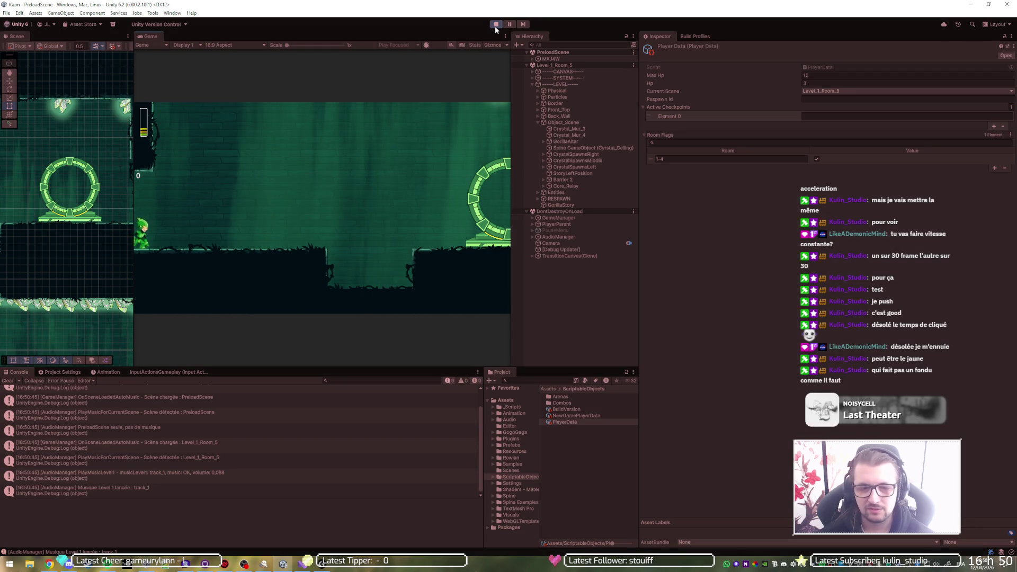
{"action": "double_click", "coordinate": [487, 34]}
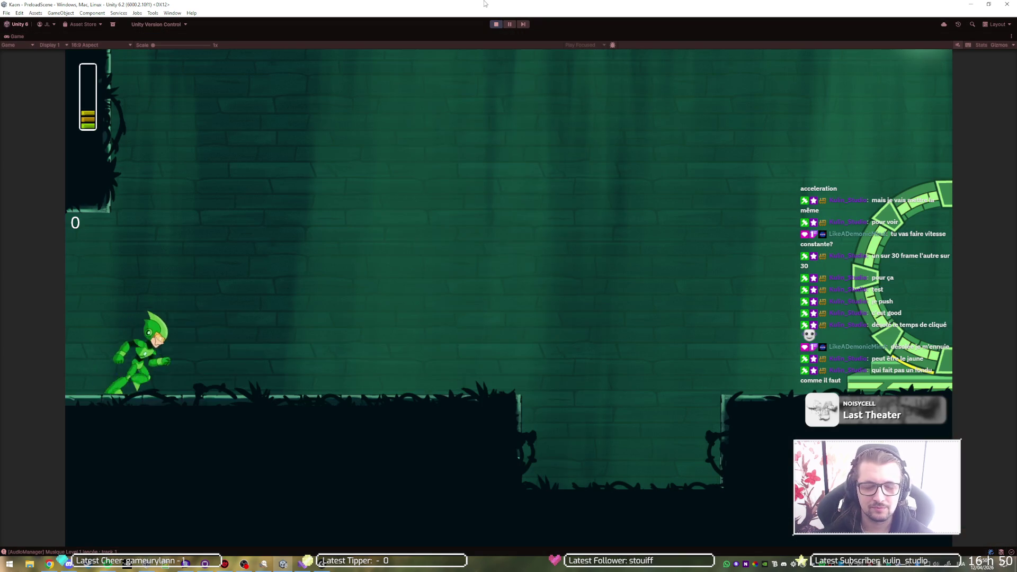
{"action": "key", "text": "Right"}
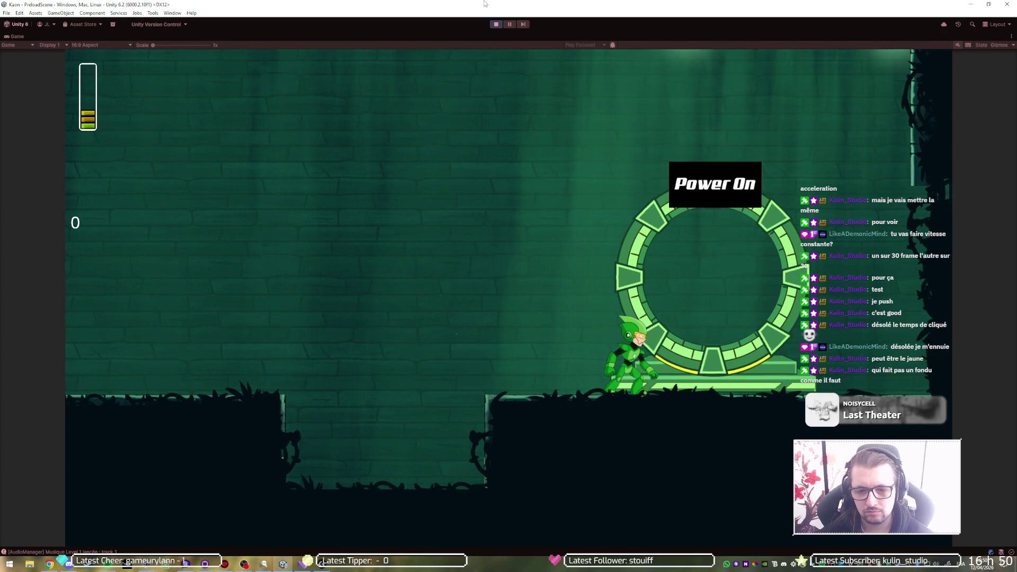
{"action": "key", "text": "e"}
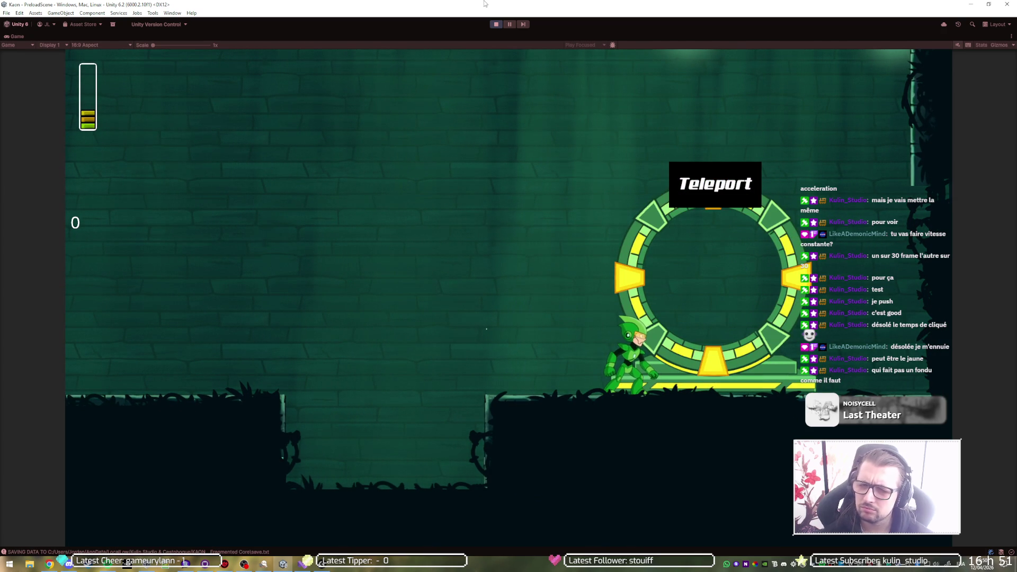
{"action": "left_click", "coordinate": [496, 24]}
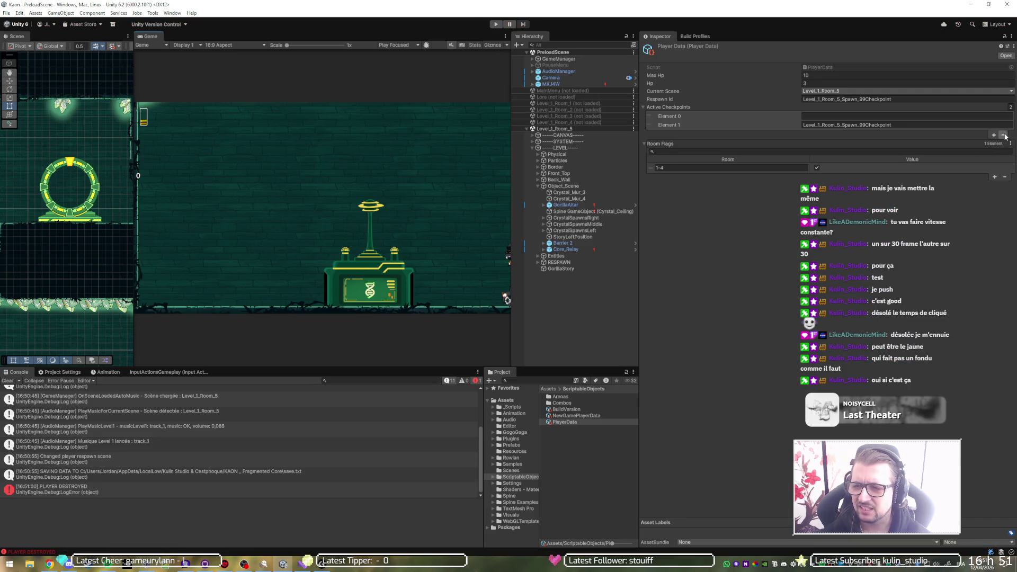
{"action": "left_click", "coordinate": [1005, 135]}
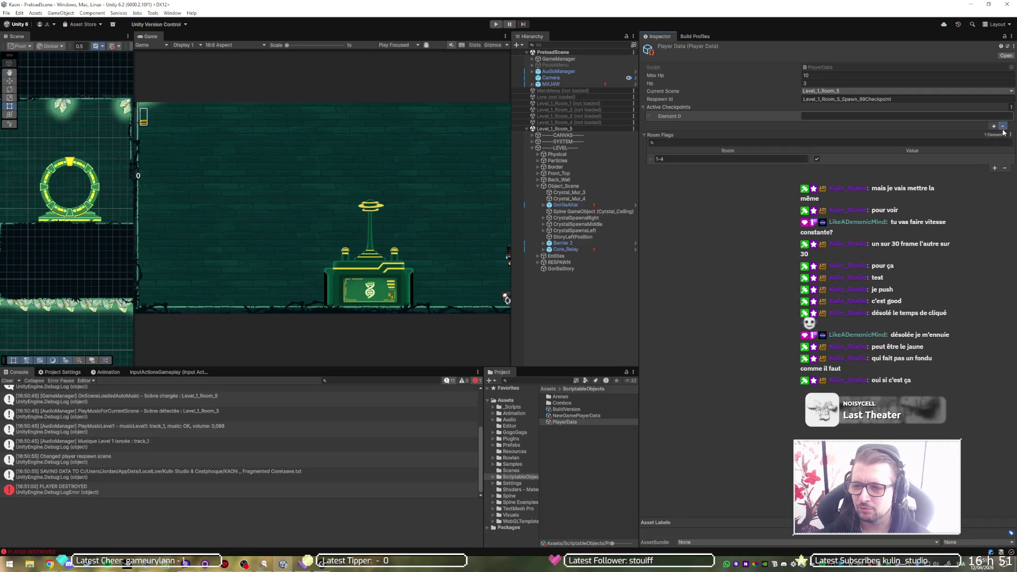
Step: Remove the remaining active checkpoint and clear Player Data's Respawn Id
{"action": "left_click", "coordinate": [1003, 126]}
{"action": "left_click", "coordinate": [973, 99]}
{"action": "key", "text": "BackSpace"}
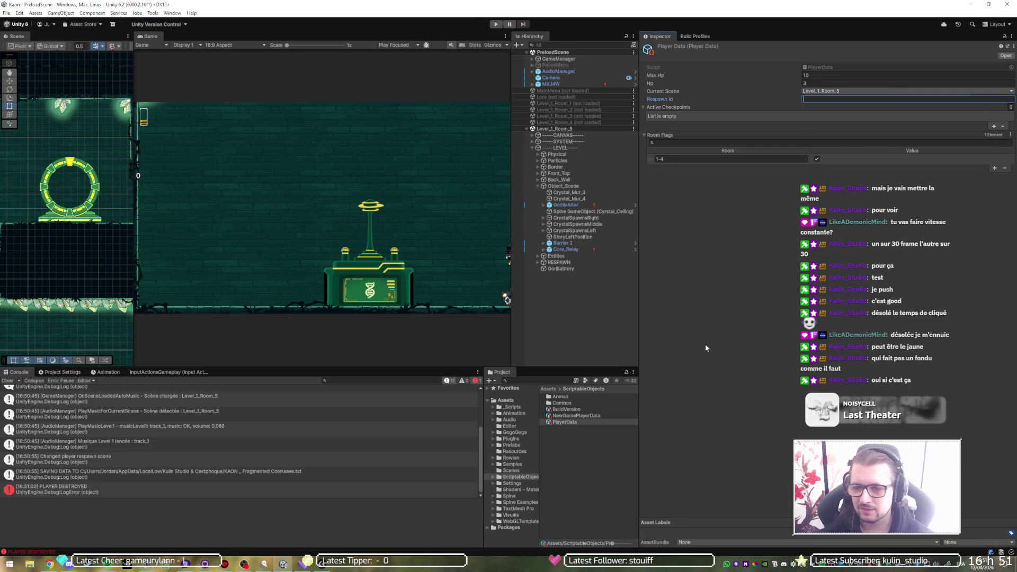
Step: Look at PlayerController.cs's Start() with Time.timeScale = .3f, then return to Unity to recompile
{"action": "left_click", "coordinate": [302, 562]}
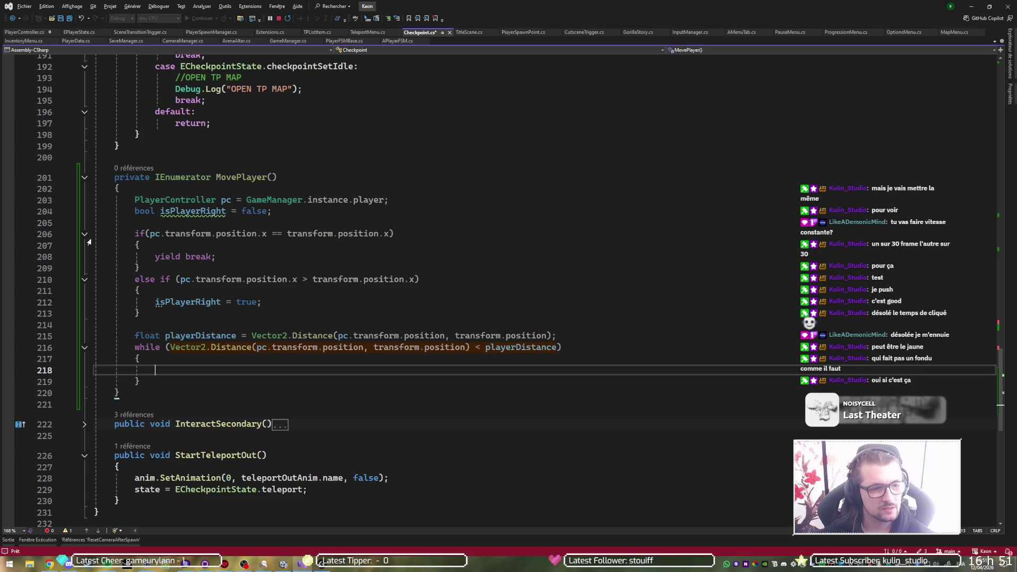
{"action": "key", "text": "ctrl+Tab"}
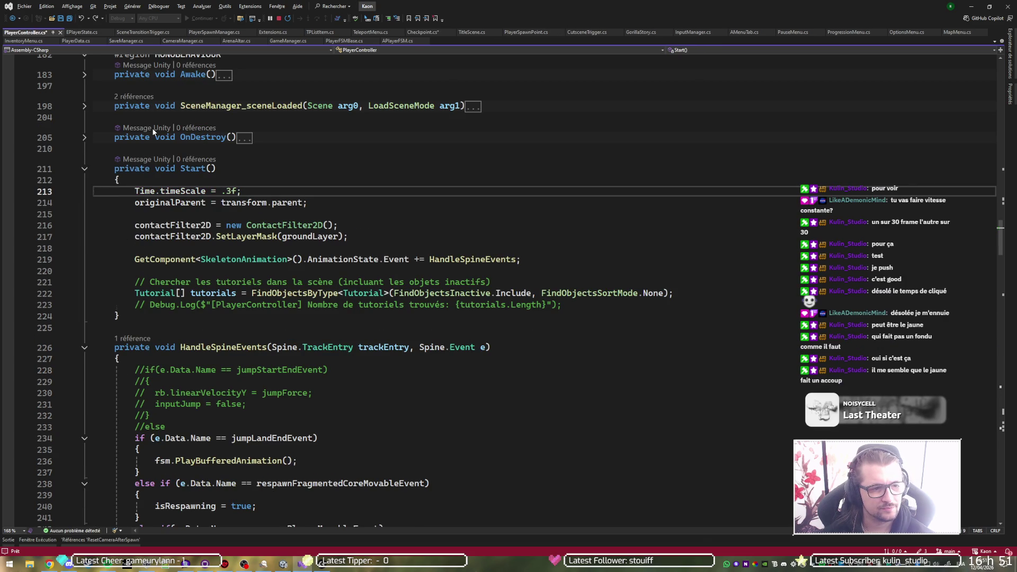
{"action": "key", "text": "alt+Tab"}
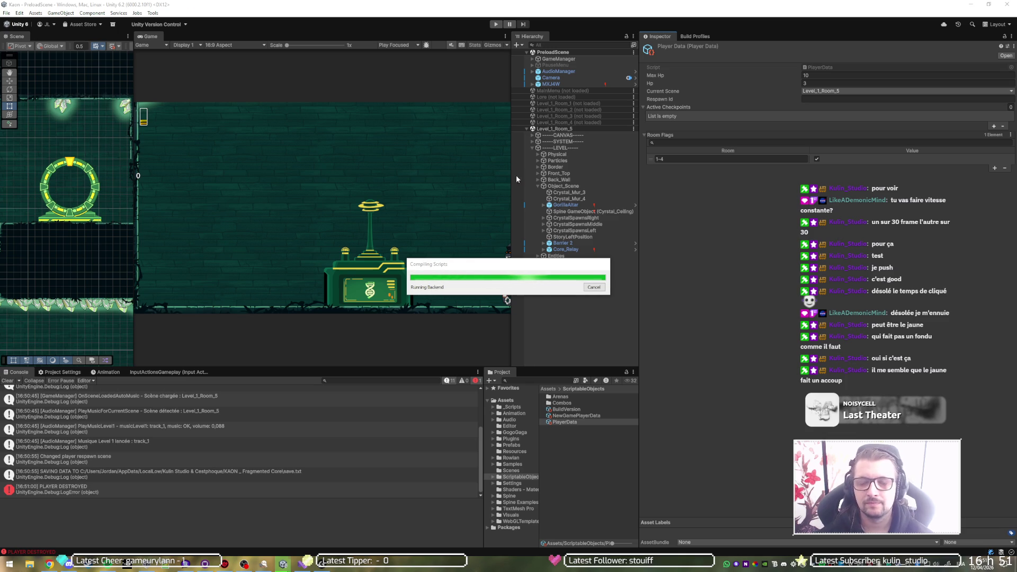
Step: Run a slow-motion play-test in a maximized Game view until the ring shows Teleport, then stop
{"action": "left_click", "coordinate": [498, 24]}
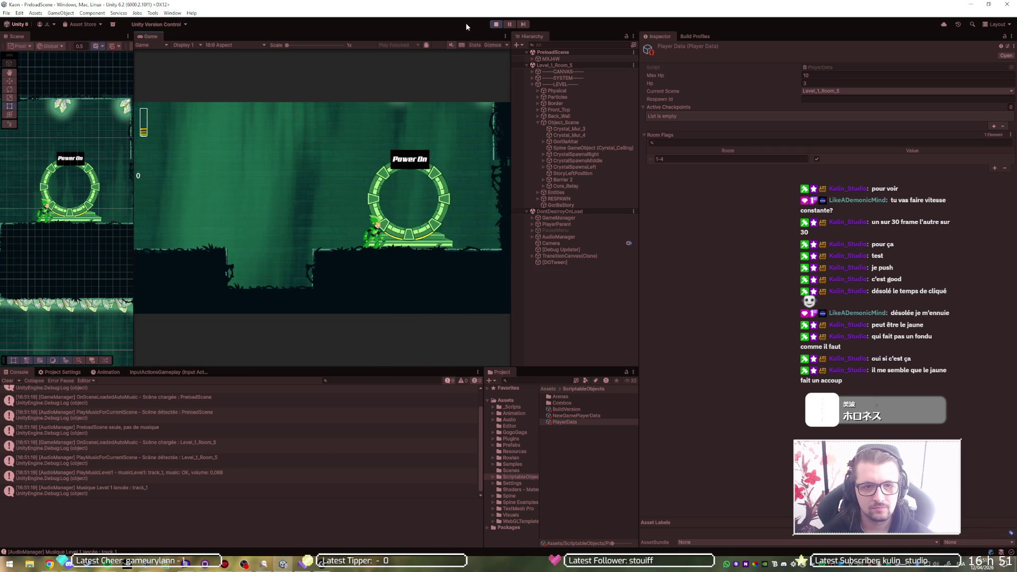
{"action": "key", "text": "shift+space"}
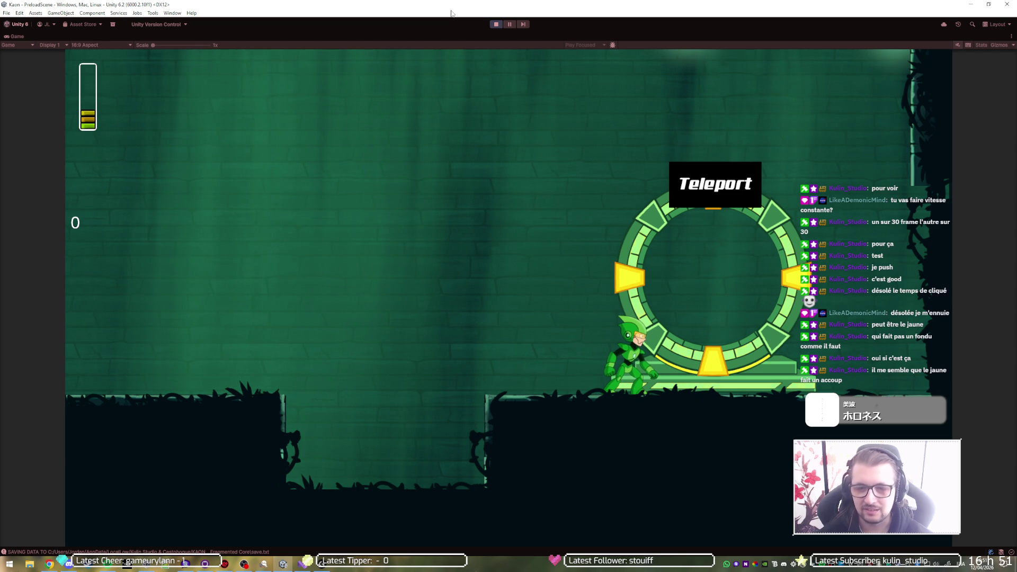
{"action": "left_click", "coordinate": [494, 23]}
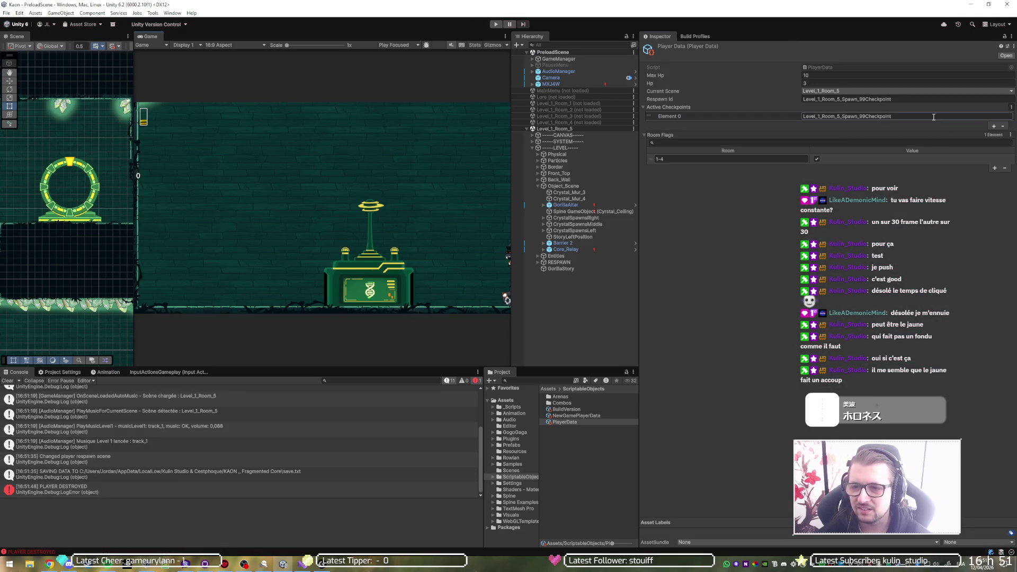
Step: Clear the saved active checkpoint and respawn id, then run and stop another play-test
{"action": "left_click", "coordinate": [1002, 126]}
{"action": "left_click", "coordinate": [1002, 126]}
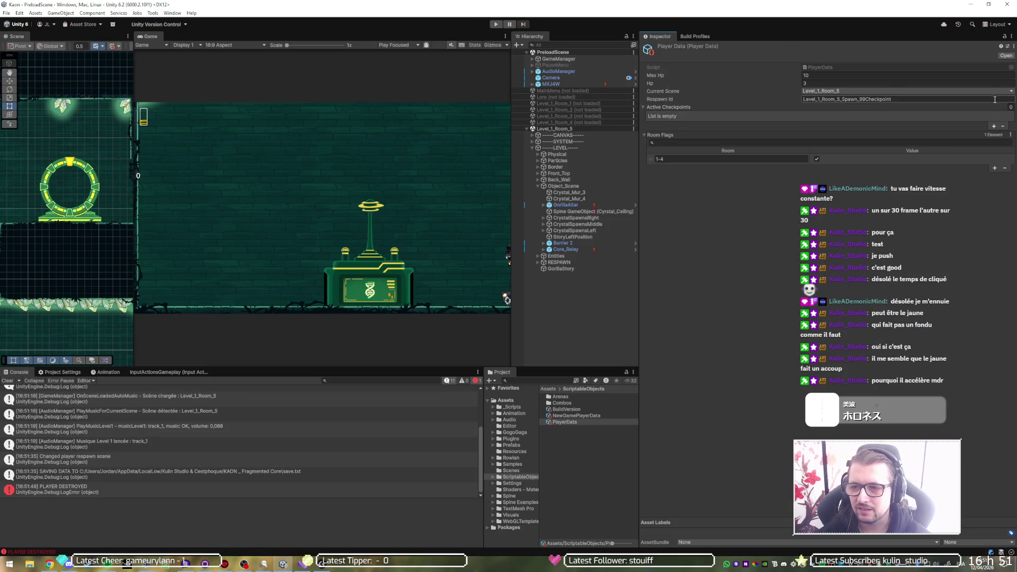
{"action": "left_click", "coordinate": [496, 24]}
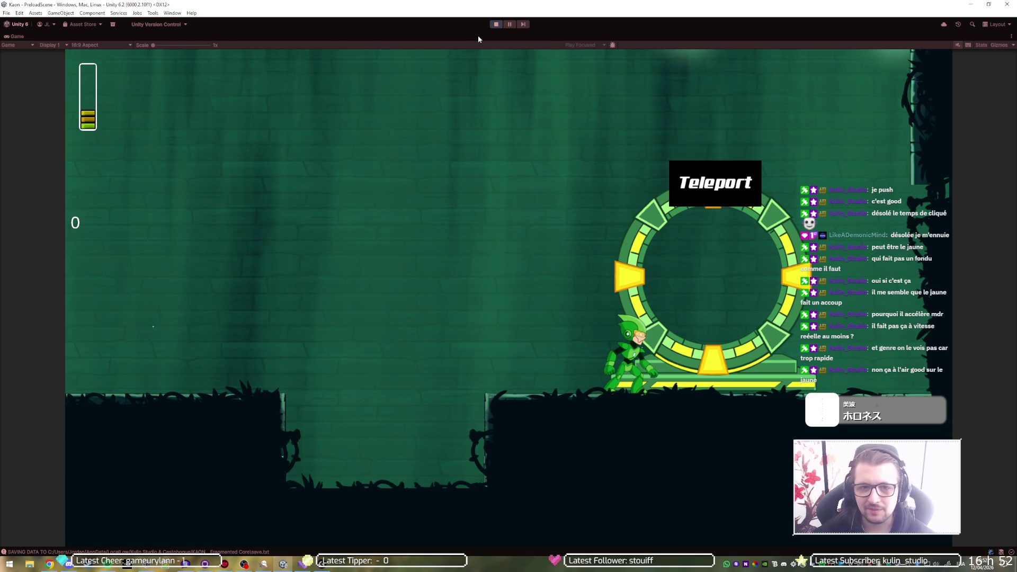
{"action": "left_click", "coordinate": [494, 24]}
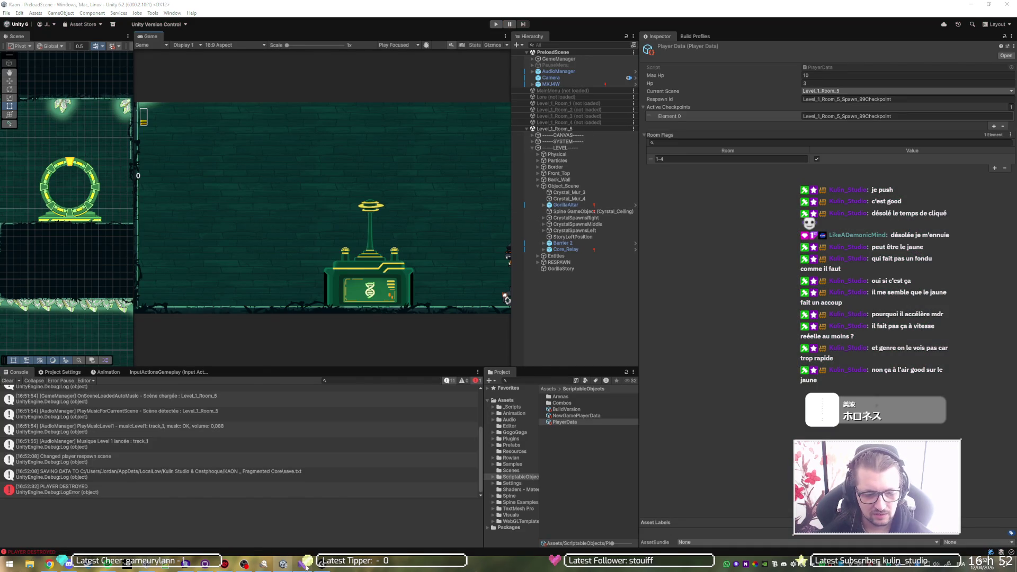
Step: Comment out Time.timeScale = .3f in PlayerController.cs with //, save, and return to Unity
{"action": "left_click", "coordinate": [304, 565]}
{"action": "type", "text": "//"}
{"action": "key", "text": "ctrl+s"}
{"action": "key", "text": "alt+Tab"}
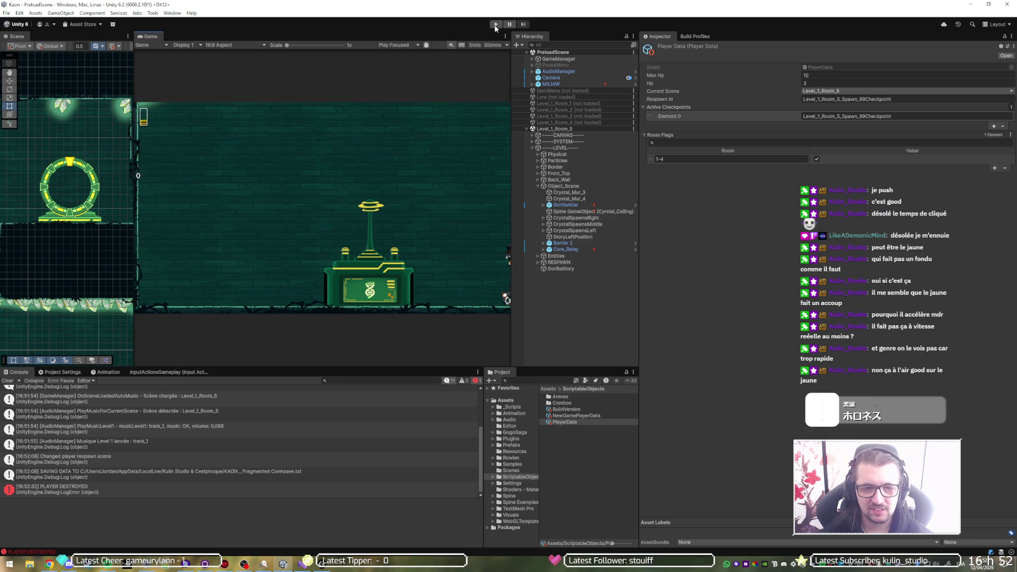
Step: Run two short play-tests, then remove the Active Checkpoints element and clear Respawn Id
{"action": "left_click", "coordinate": [495, 25]}
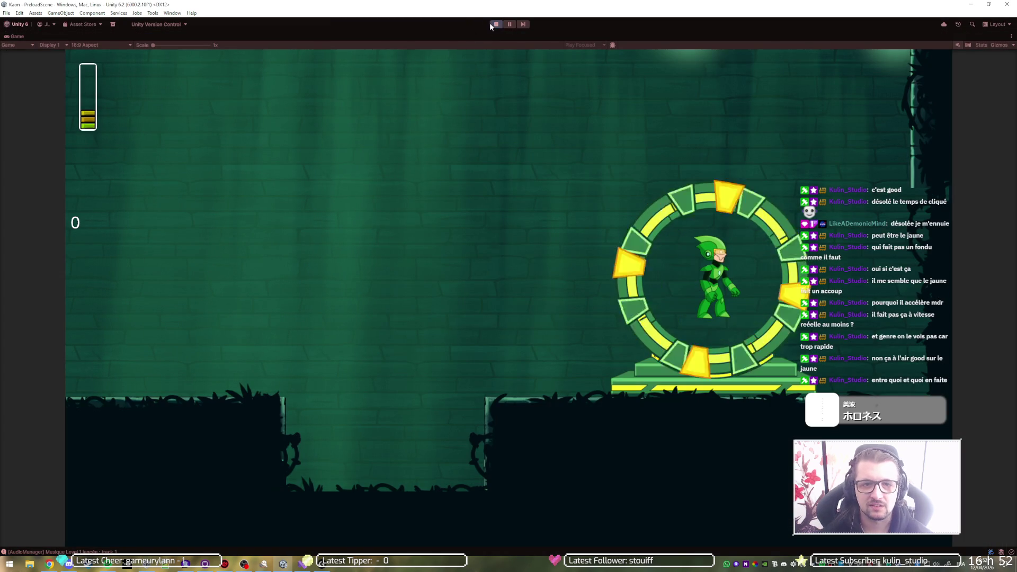
{"action": "left_click", "coordinate": [495, 24]}
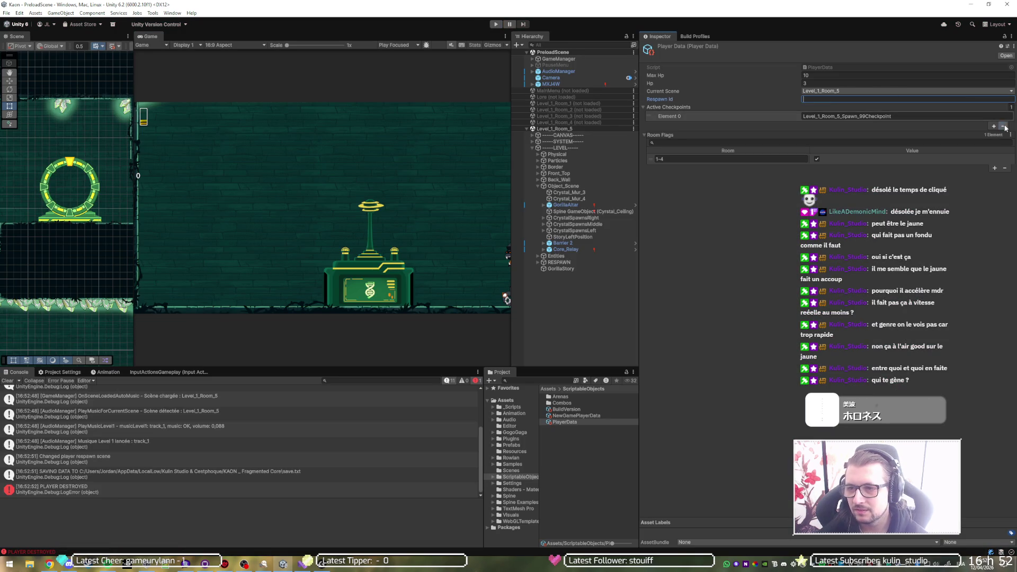
{"action": "left_click", "coordinate": [496, 25]}
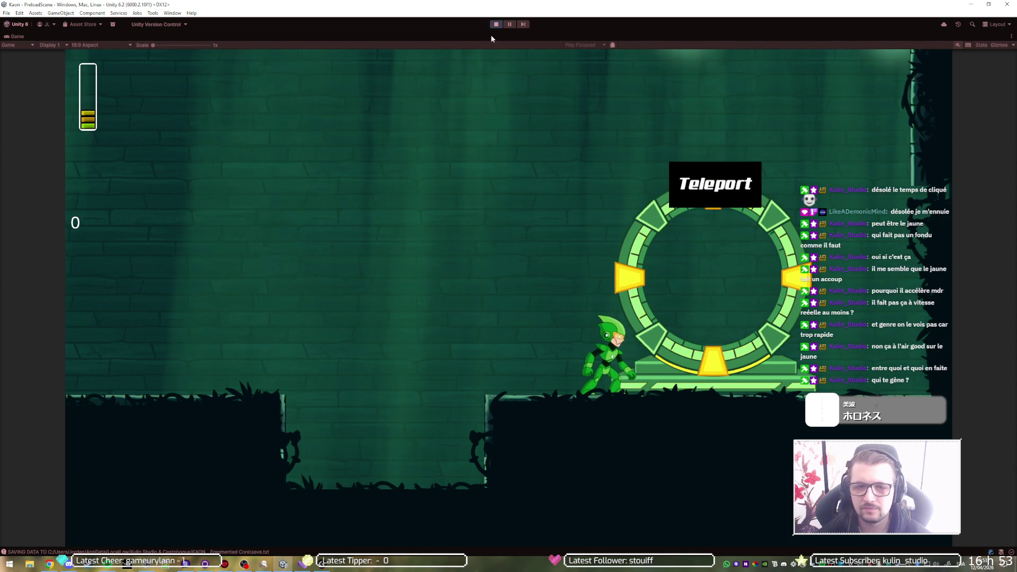
{"action": "left_click", "coordinate": [496, 24]}
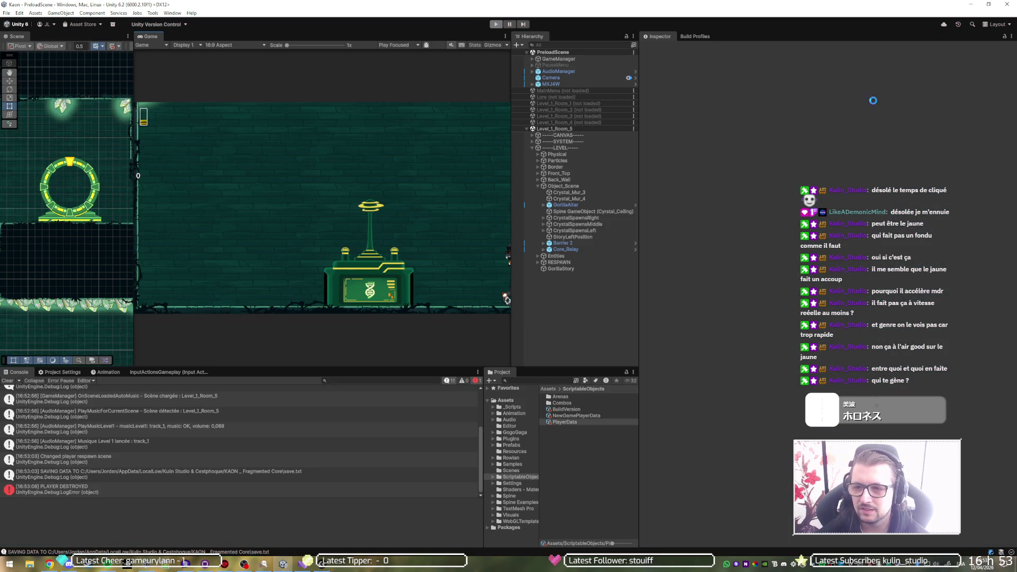
{"action": "left_click", "coordinate": [1003, 125]}
{"action": "left_click", "coordinate": [847, 99]}
{"action": "key", "text": "BackSpace"}
Step: Play-test in a maximized Game view, walking right onto the Teleport portal and back, then stop
{"action": "left_click", "coordinate": [496, 24]}
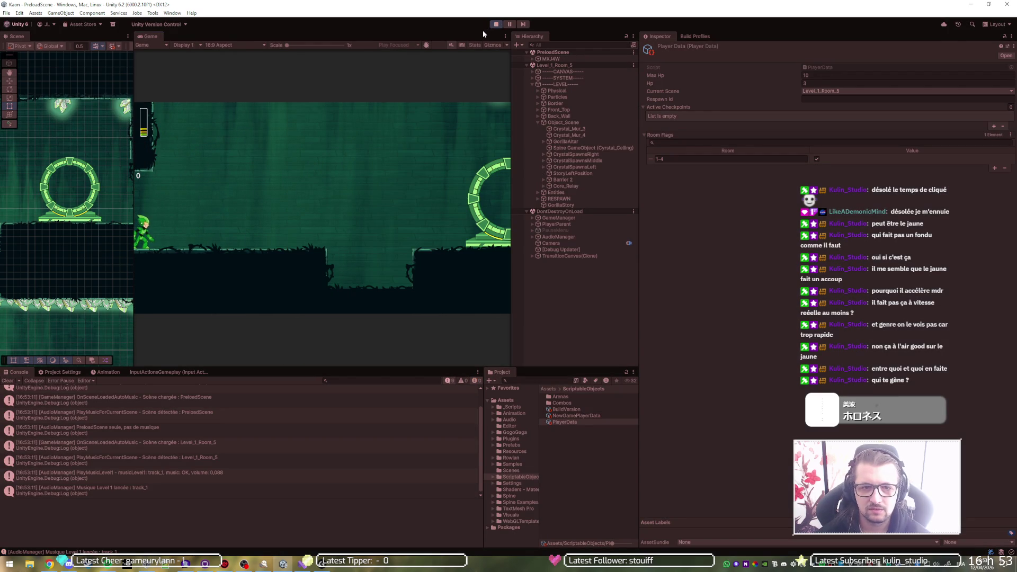
{"action": "double_click", "coordinate": [476, 33]}
{"action": "key", "text": "Right"}
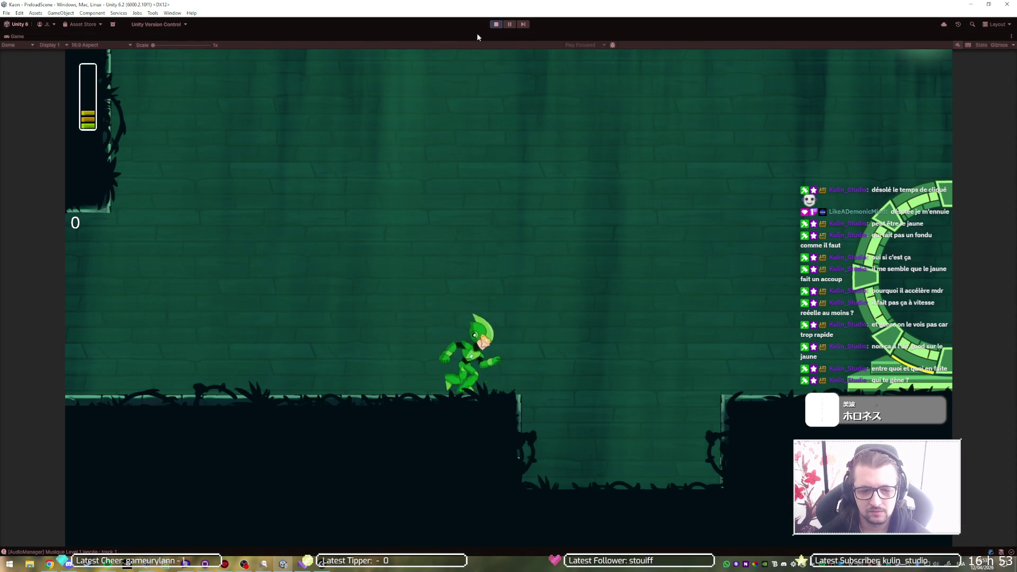
{"action": "key", "text": "Right"}
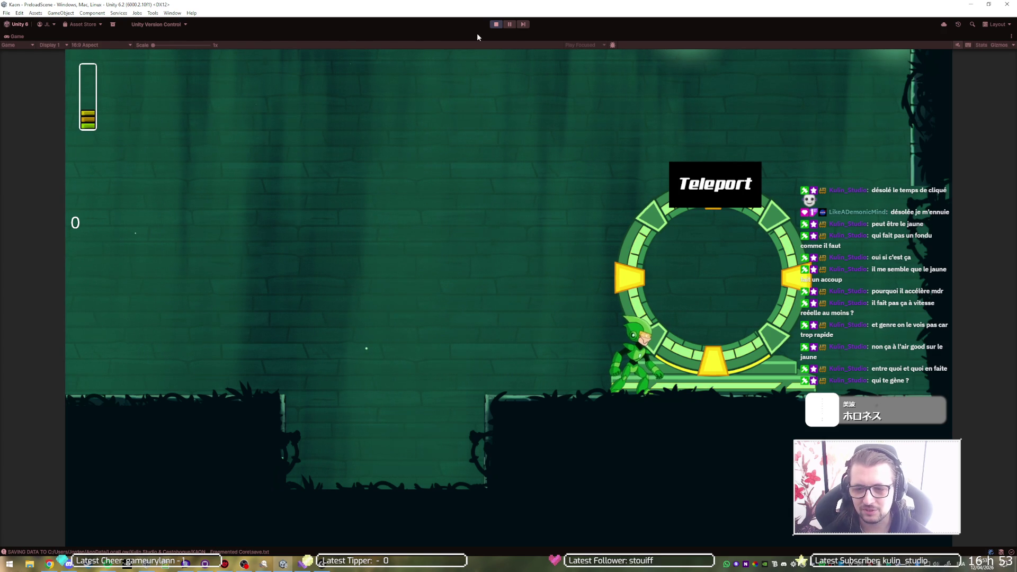
{"action": "key", "text": "Left"}
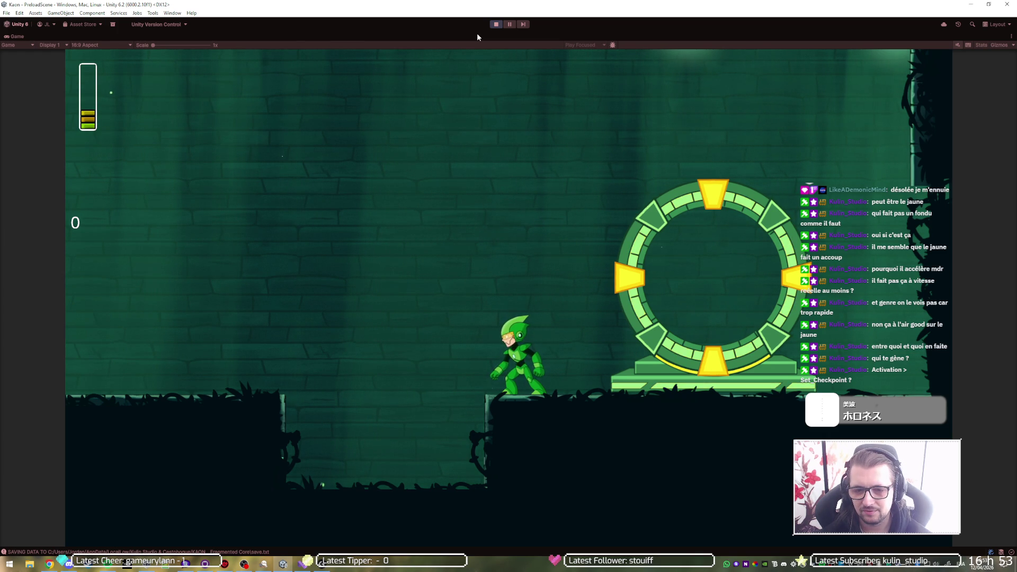
{"action": "left_click", "coordinate": [494, 26]}
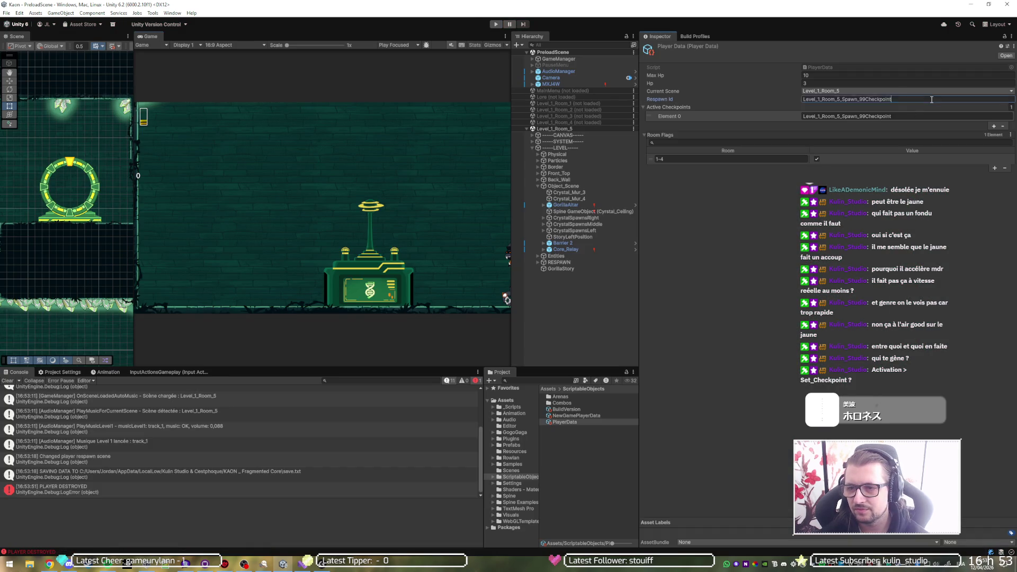
Step: Empty Active Checkpoints, play-test running right to the ring portal, then select Core_Relay in the Hierarchy
{"action": "left_click", "coordinate": [1002, 126]}
{"action": "left_click", "coordinate": [497, 24]}
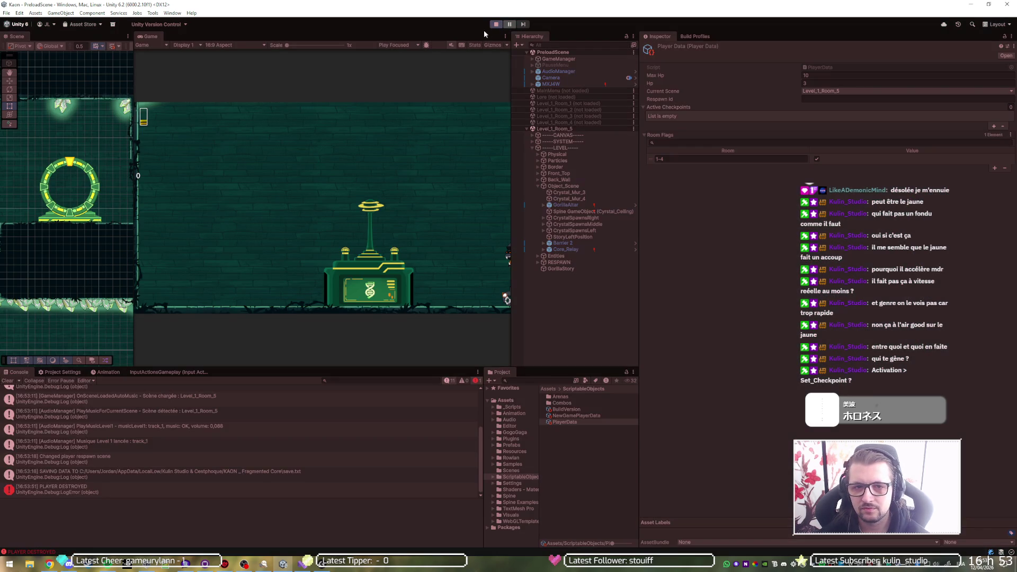
{"action": "key", "text": "Right"}
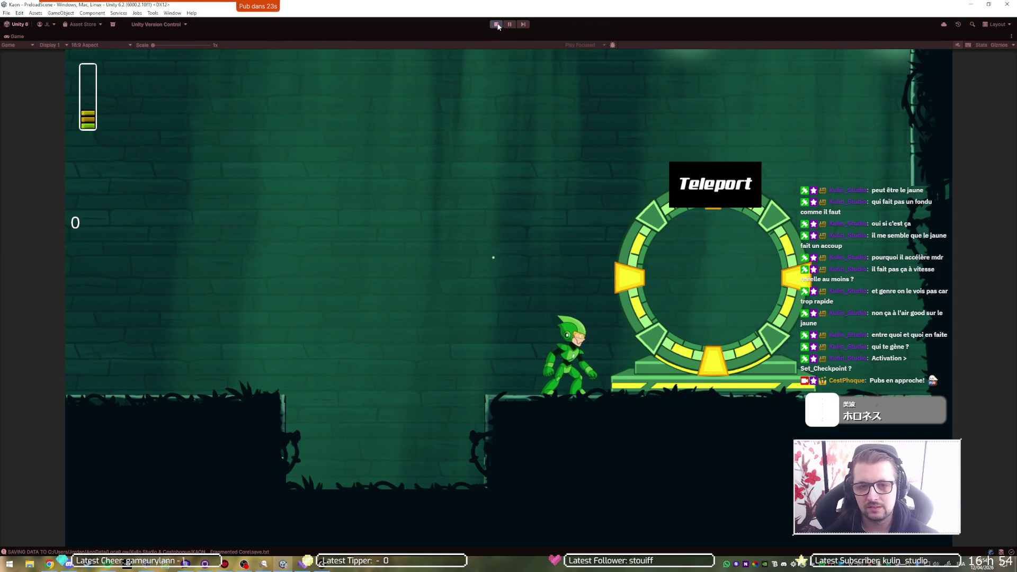
{"action": "left_click", "coordinate": [495, 25]}
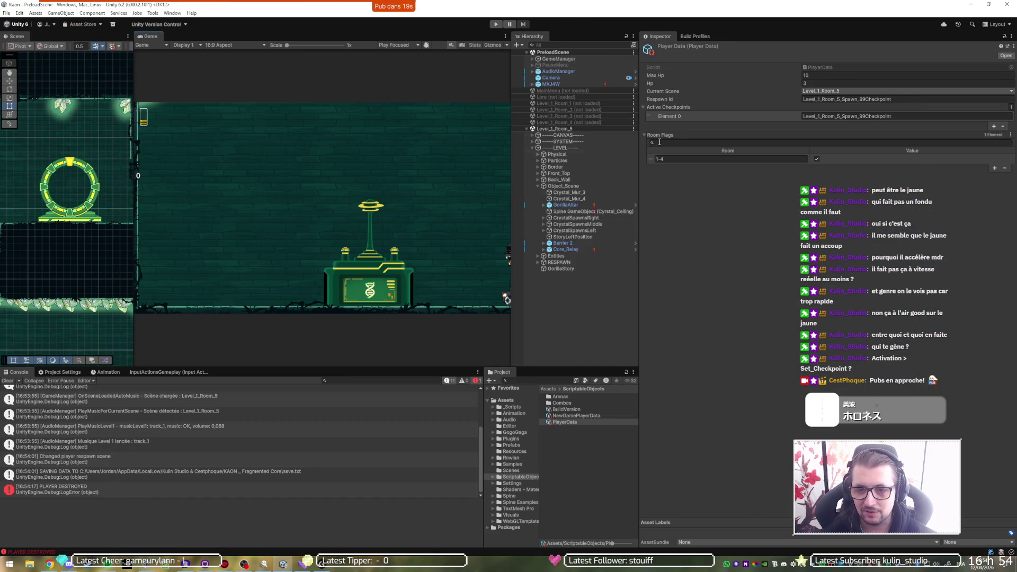
{"action": "left_click", "coordinate": [567, 250]}
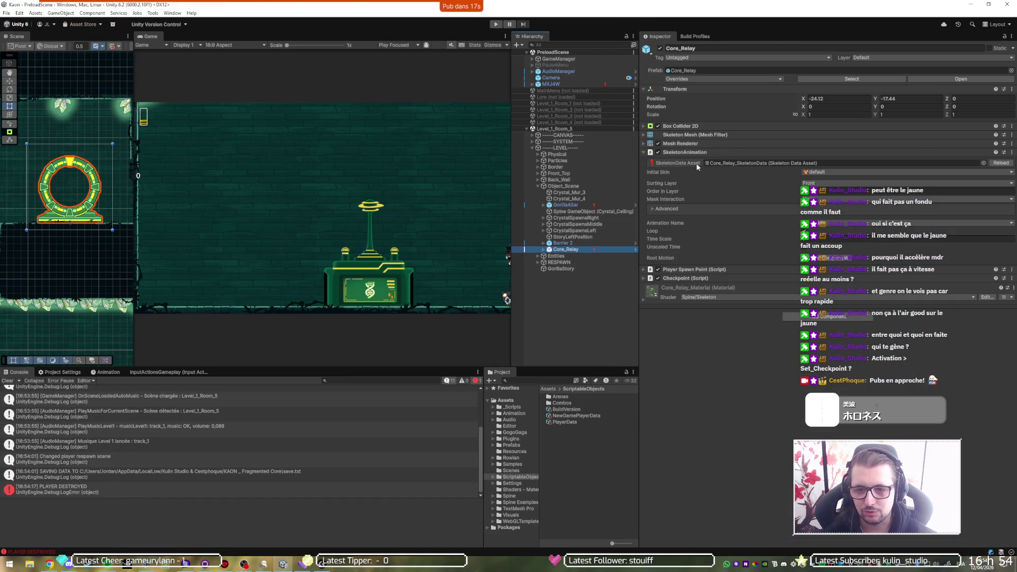
Step: Open Core_Relay_SkeletonData, clear its default mix duration, scroll to the animations, then return to Visual Studio
{"action": "left_click", "coordinate": [730, 163]}
{"action": "left_click", "coordinate": [570, 429]}
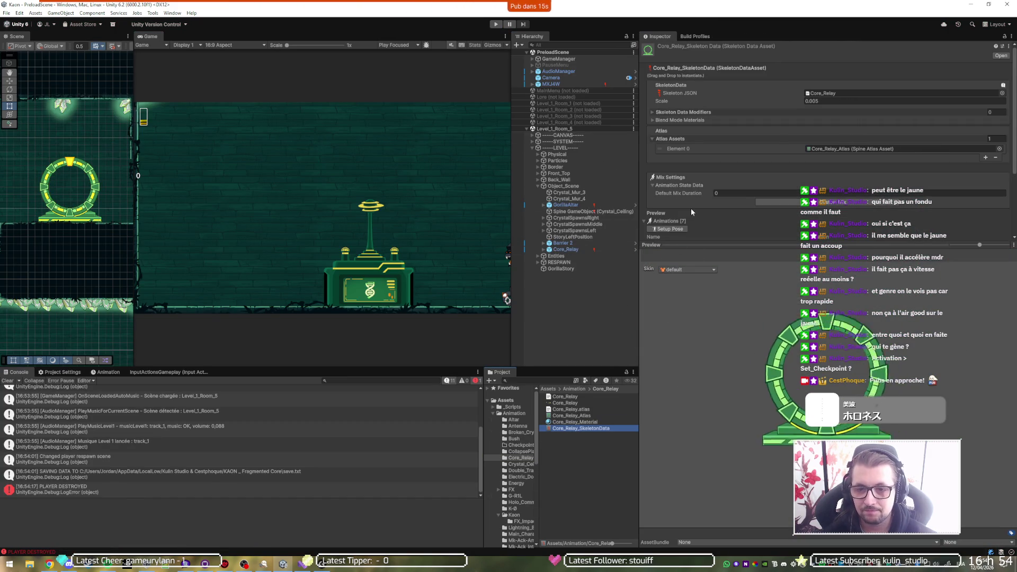
{"action": "left_click", "coordinate": [718, 193]}
{"action": "key", "text": "BackSpace"}
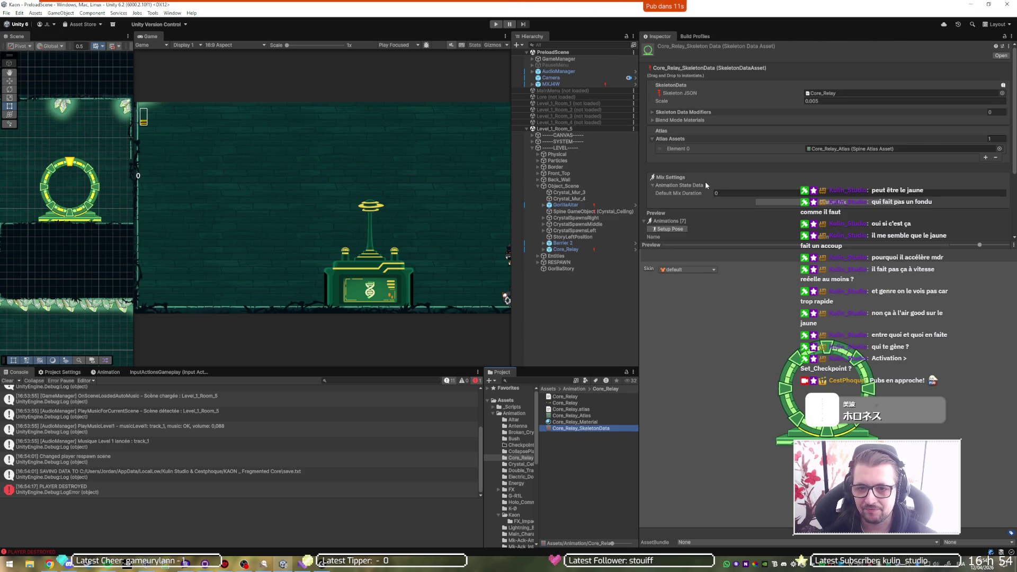
{"action": "scroll", "coordinate": [704, 181], "scroll_direction": "down", "scroll_amount": 3}
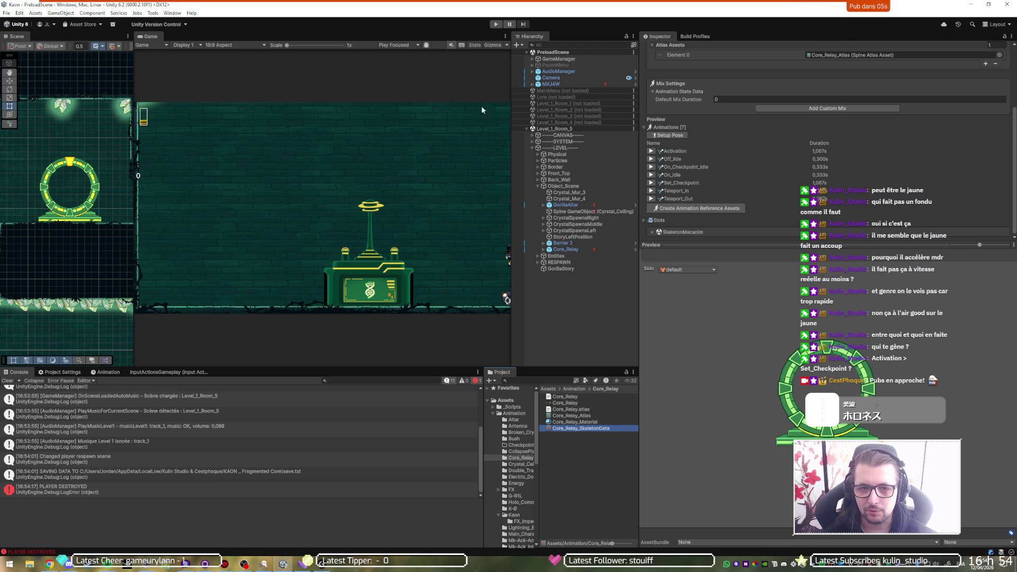
{"action": "mouse_move", "coordinate": [306, 566]}
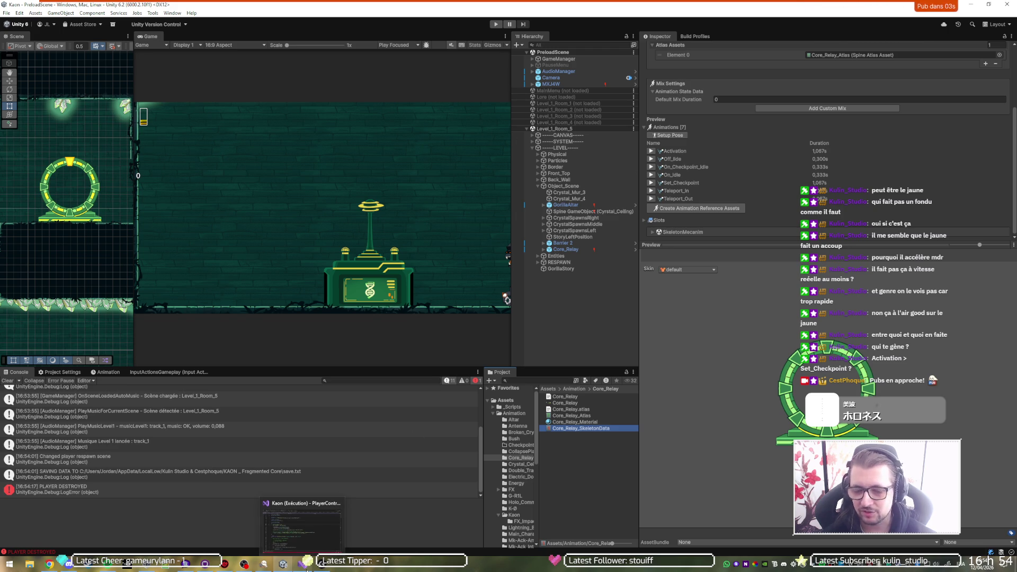
{"action": "left_click", "coordinate": [301, 487]}
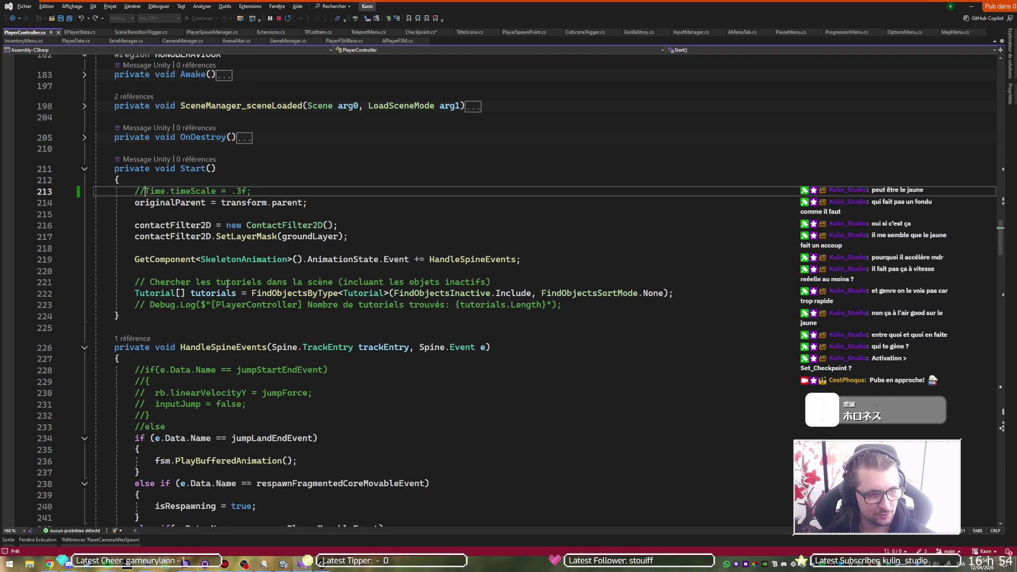
Step: Uncomment Time.timeScale = .3f on line 213, save the script, and preview Off_Idle back in Unity
{"action": "key", "text": "BackSpace"}
{"action": "key", "text": "BackSpace"}
{"action": "key", "text": "ctrl+s"}
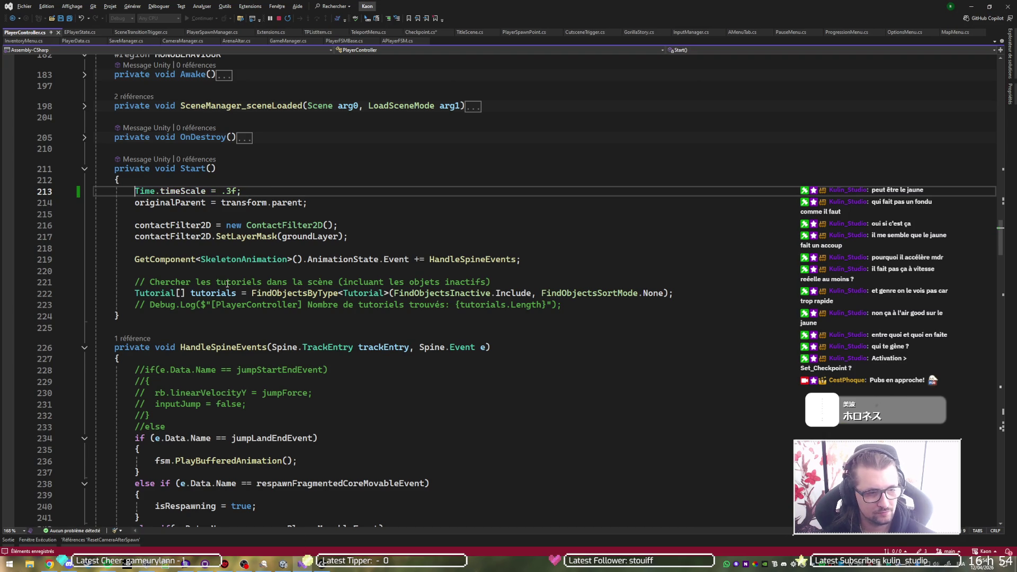
{"action": "key", "text": "alt+Tab"}
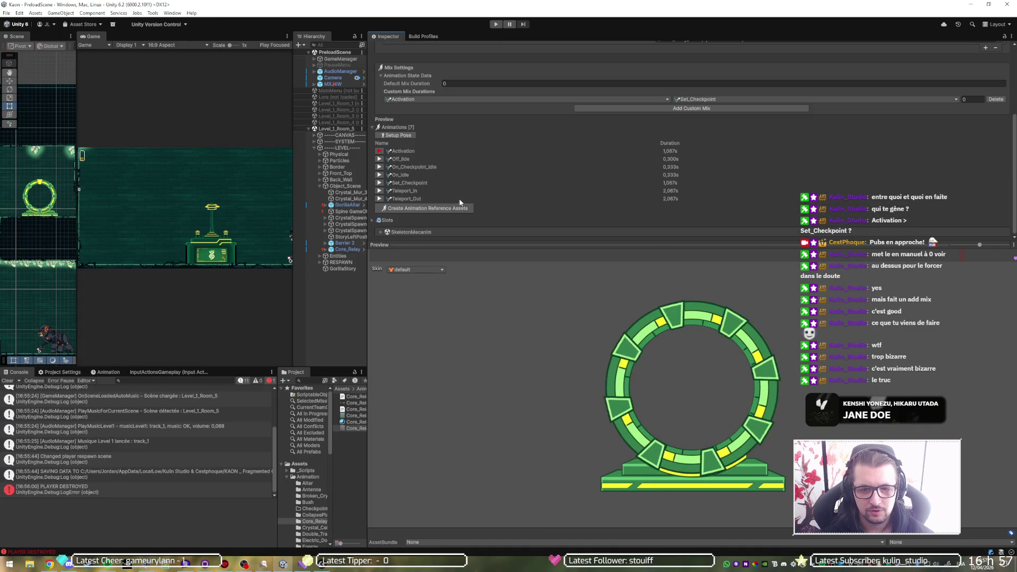
{"action": "left_click", "coordinate": [379, 160]}
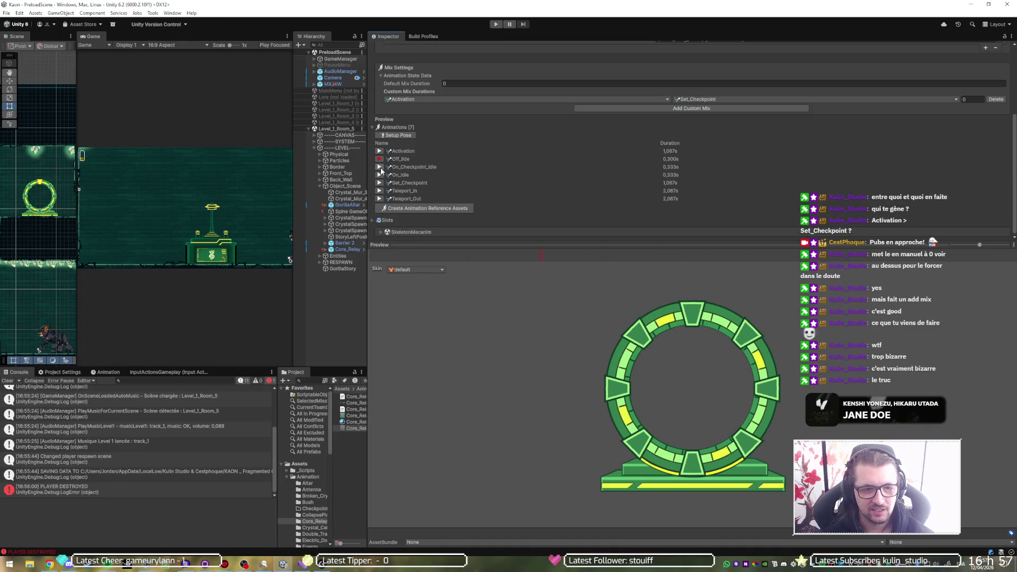
Step: Play the On_Checkpoint_Idle, On_Idle and Set_Checkpoint animations in the skeleton preview
{"action": "left_click", "coordinate": [379, 167]}
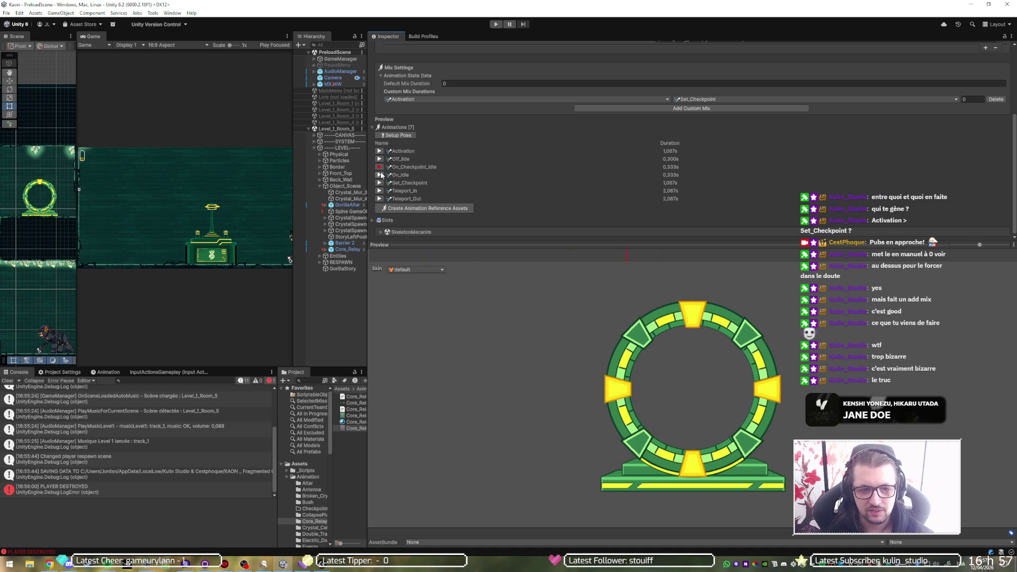
{"action": "left_click", "coordinate": [379, 183]}
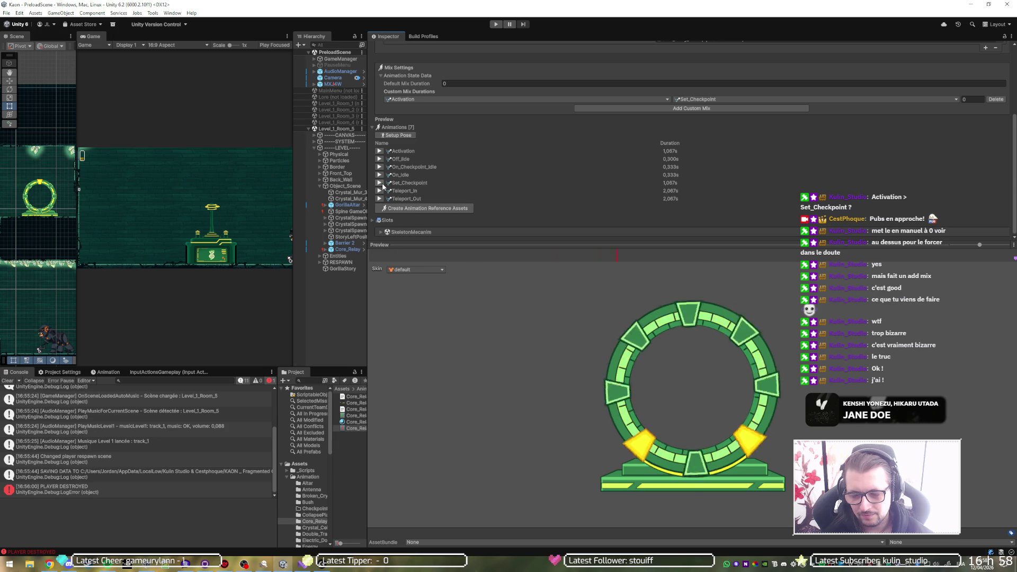
{"action": "left_click", "coordinate": [380, 184]}
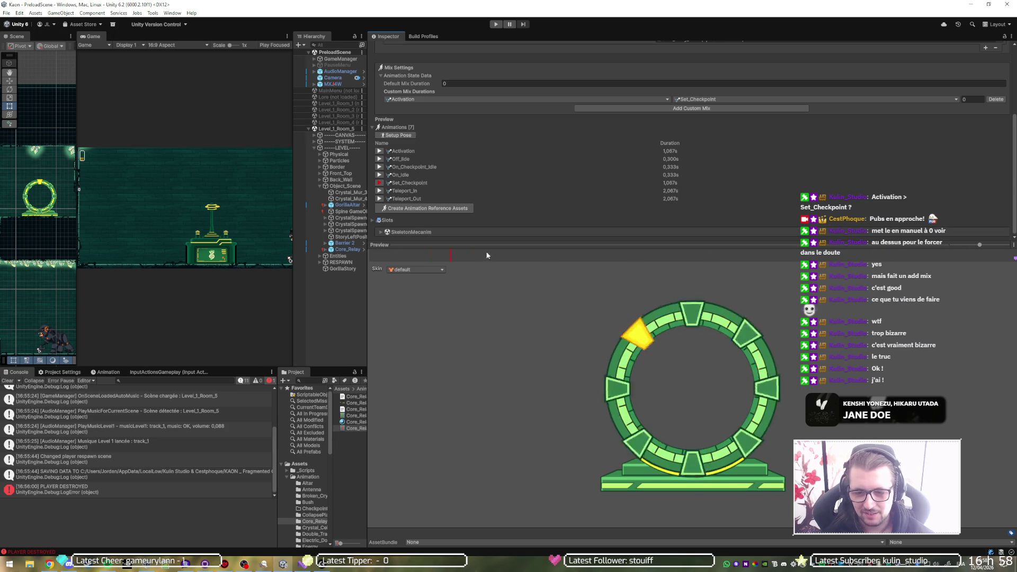
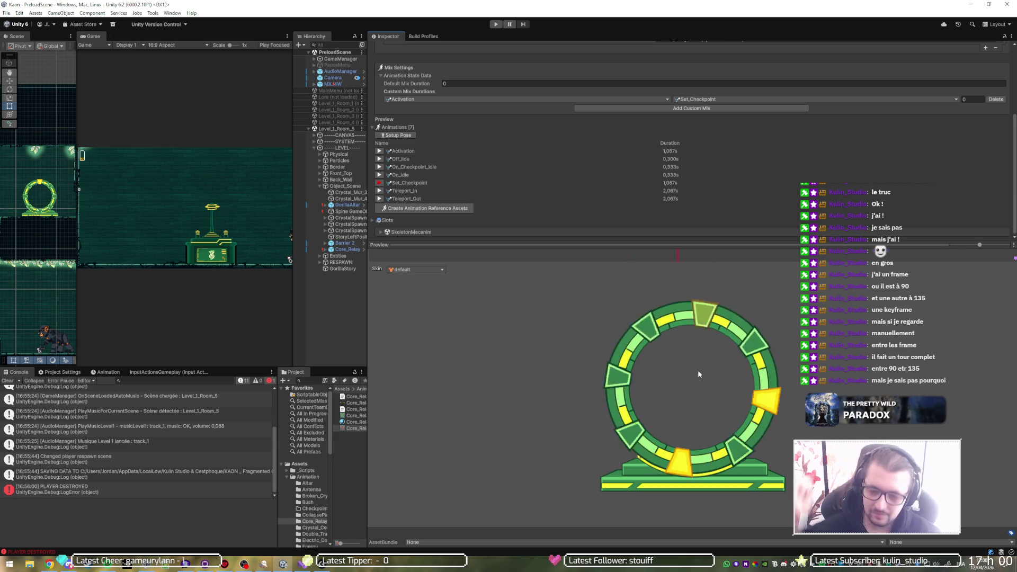
Step: Preview the Core_Relay ring's Teleport_In, Teleport_Out and Set_Checkpoint animations in the Inspector
{"action": "left_click", "coordinate": [379, 191]}
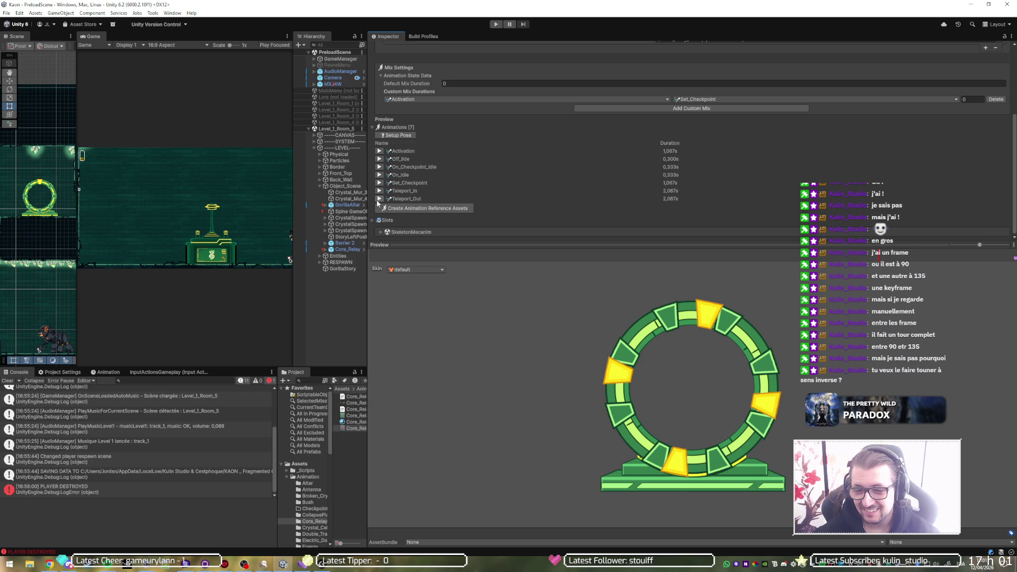
{"action": "left_click", "coordinate": [379, 199]}
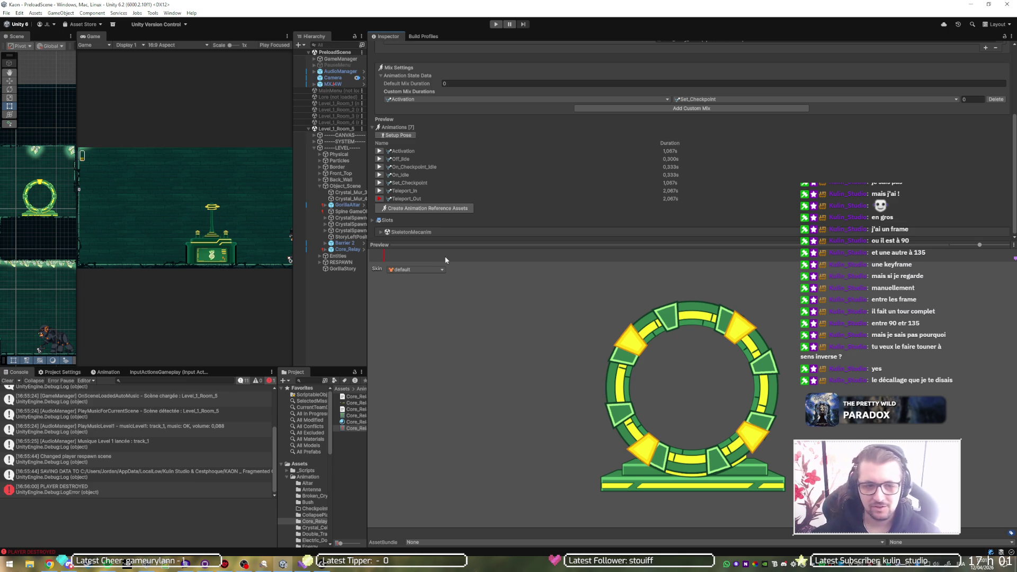
{"action": "left_click", "coordinate": [378, 182]}
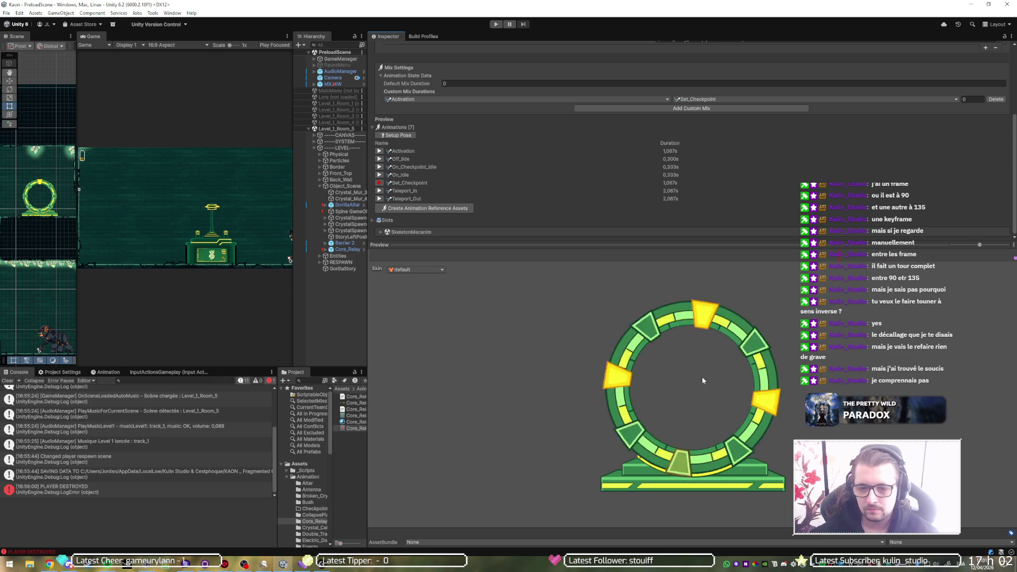
Step: Stop the looping Set_Checkpoint preview and play it again
{"action": "left_click", "coordinate": [379, 183]}
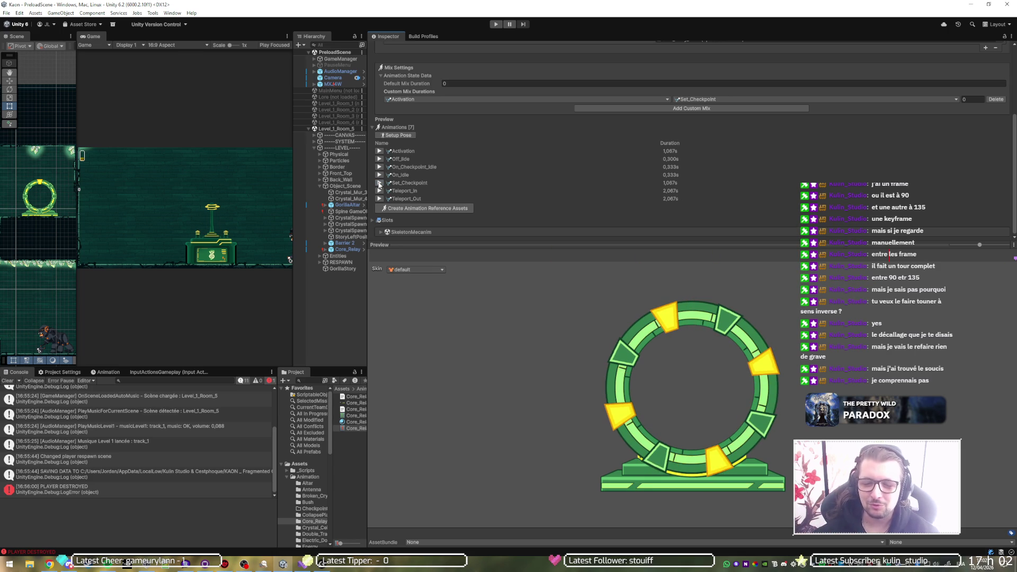
{"action": "left_click", "coordinate": [379, 183]}
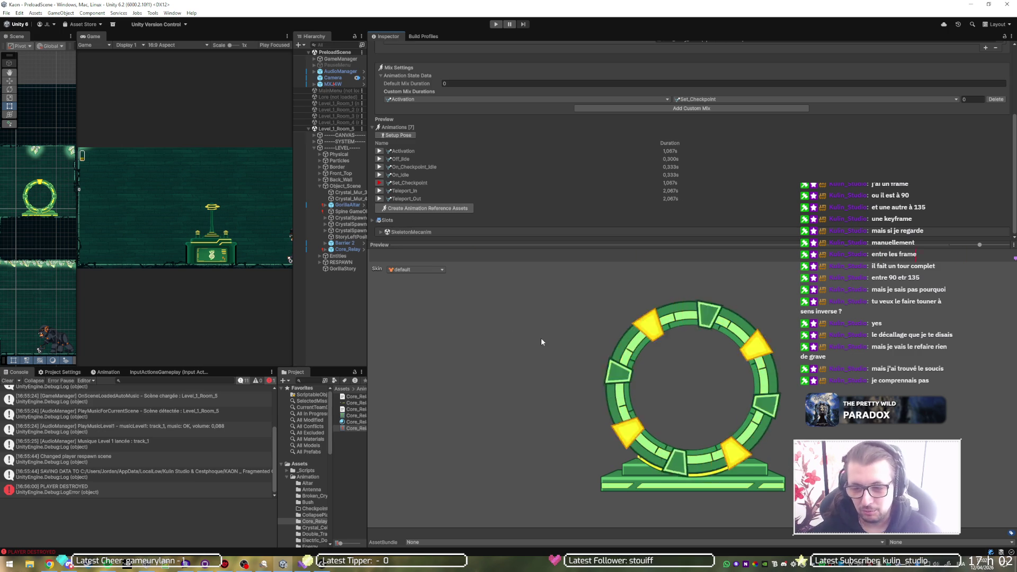
Step: Widen the game, hierarchy and project panels, shrink the preview, and switch to Visual Studio
{"action": "mouse_move", "coordinate": [368, 321]}
{"action": "left_mouse_down"}
{"action": "mouse_move", "coordinate": [601, 312]}
{"action": "mouse_move", "coordinate": [773, 323]}
{"action": "left_mouse_up"}
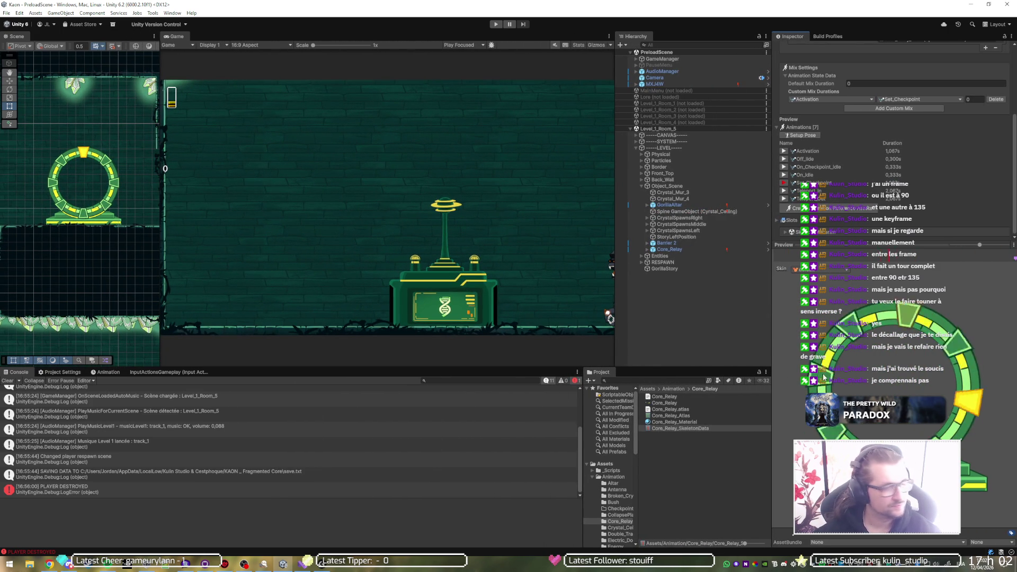
{"action": "left_click_drag", "start_coordinate": [944, 245], "coordinate": [943, 383]}
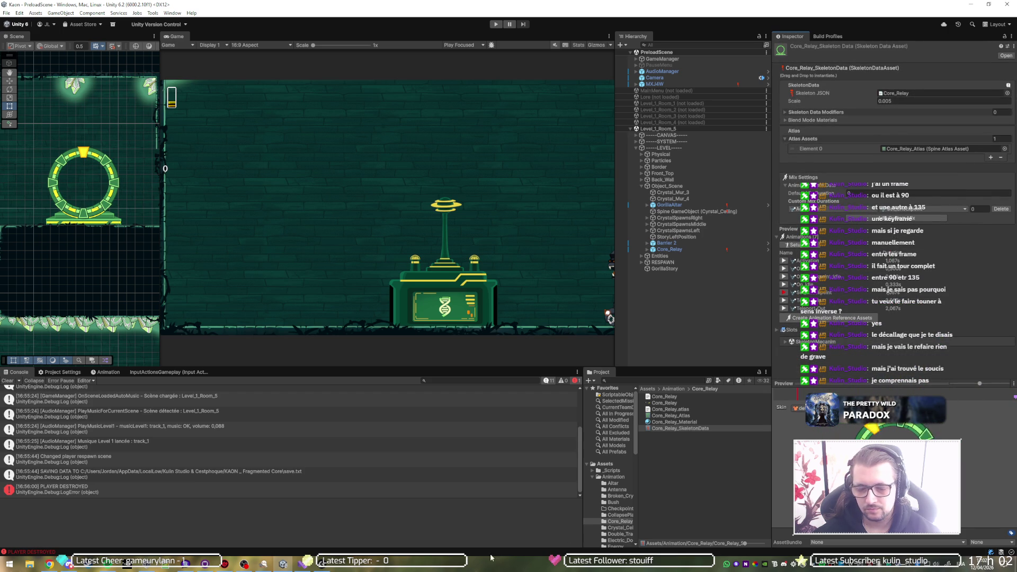
{"action": "left_click", "coordinate": [302, 563]}
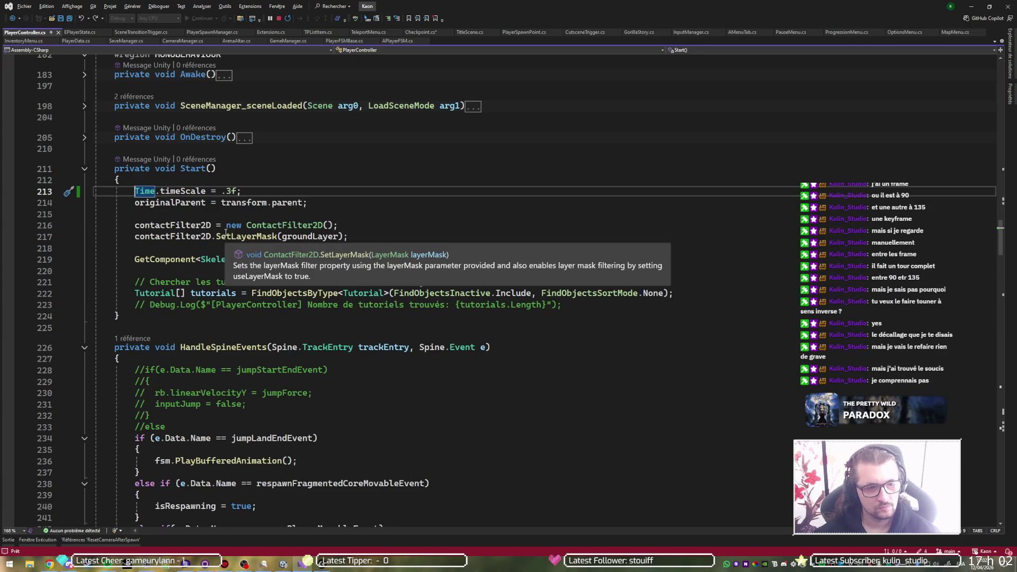
Step: Comment out the Time.timeScale = .3f line on line 213 and save PlayerController.cs
{"action": "key", "text": "End"}
{"action": "key", "text": "BackSpace"}
{"action": "key", "text": "BackSpace"}
{"action": "key", "text": "BackSpace"}
{"action": "key", "text": "ctrl+shift+Left"}
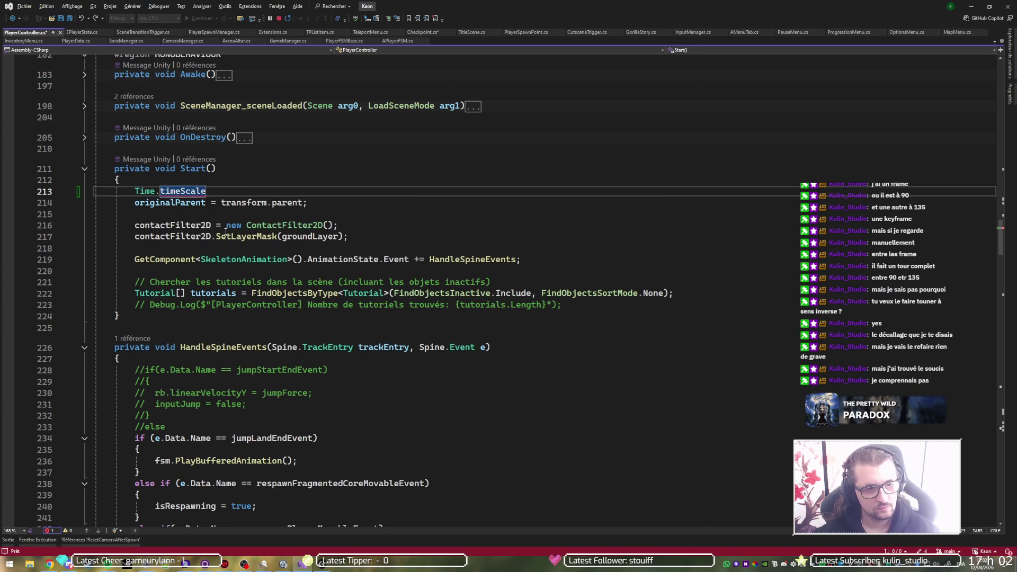
{"action": "key", "text": "ctrl+t"}
{"action": "key", "text": "Escape"}
{"action": "key", "text": "ctrl+z"}
{"action": "key", "text": "ctrl+k"}
{"action": "key", "text": "ctrl+c"}
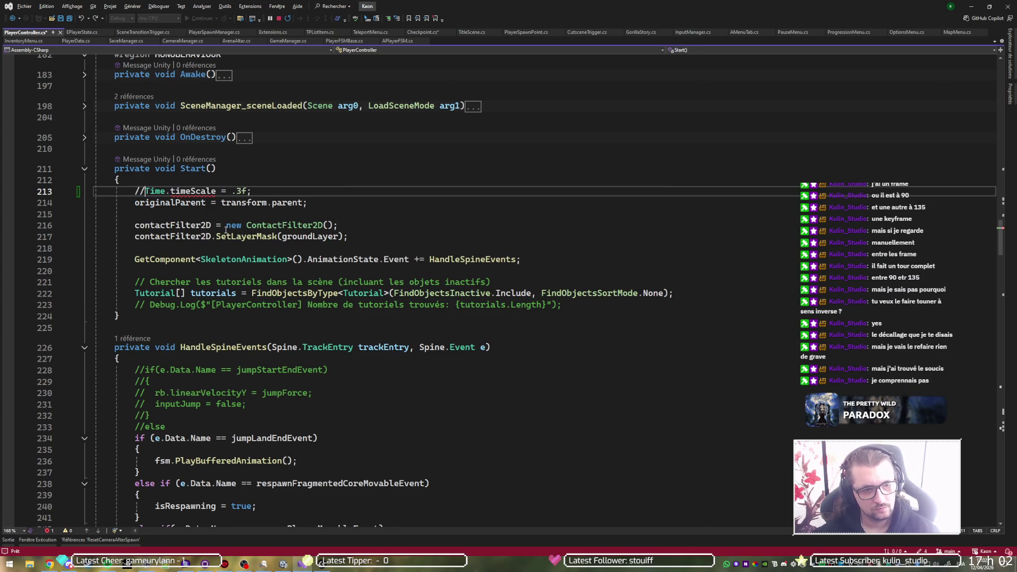
{"action": "key", "text": "ctrl+s"}
Step: Let Unity recompile the scripts, then bring up Checkpoint.cs in Visual Studio
{"action": "key", "text": "alt+Tab"}
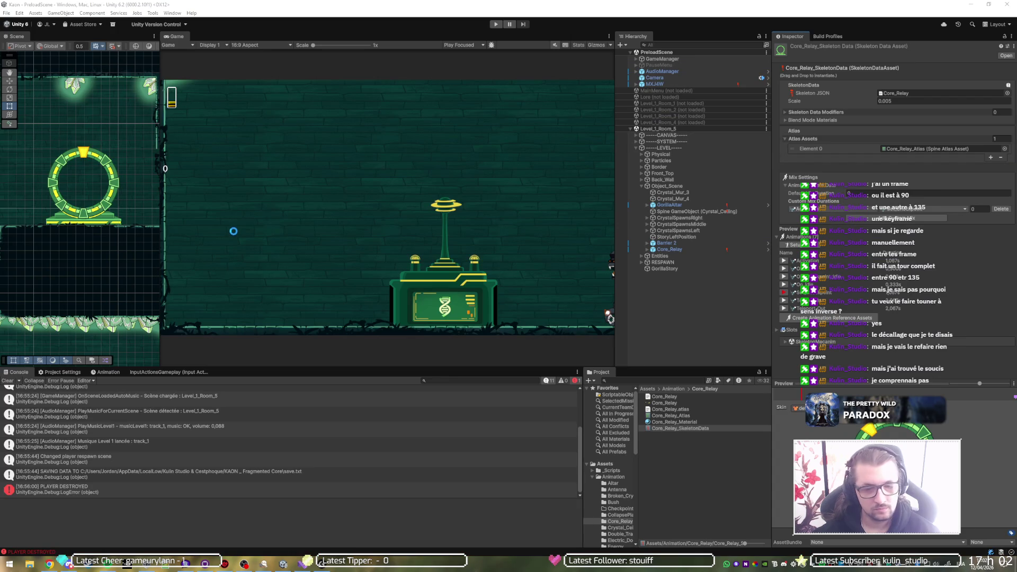
{"action": "key", "text": "alt+Tab"}
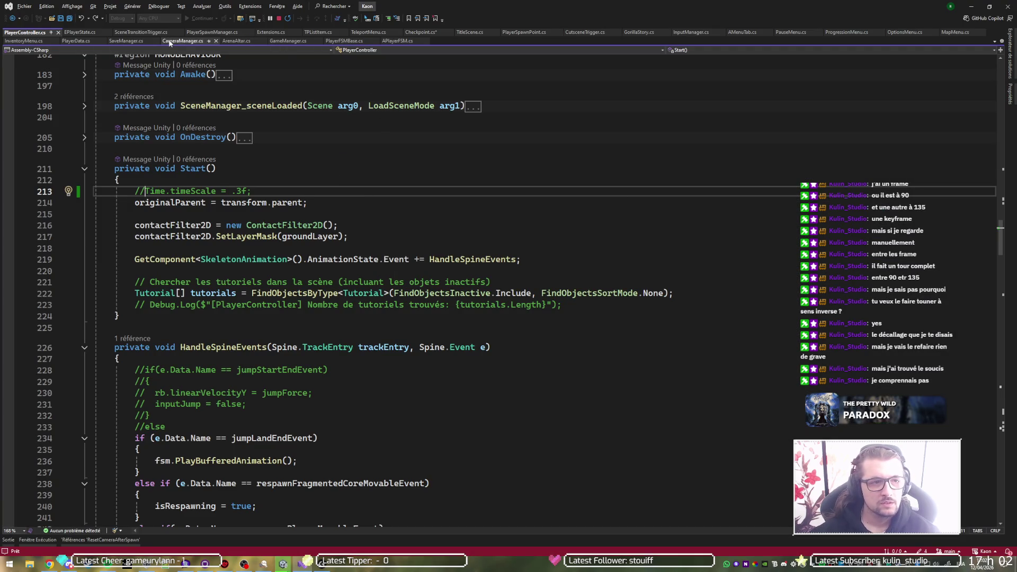
{"action": "left_click", "coordinate": [170, 43]}
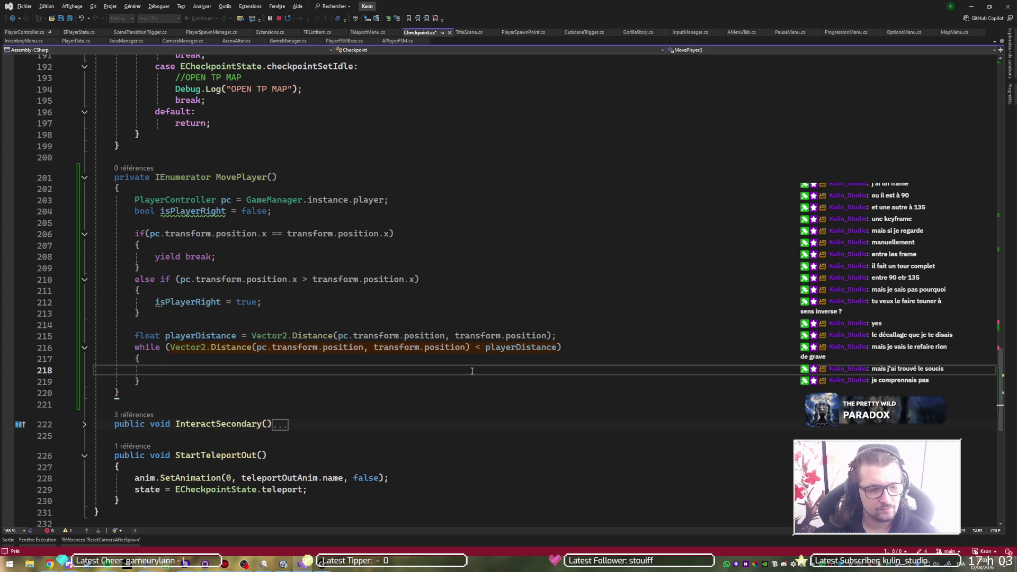
Step: Copy the playerDistance calculation into the while loop as a plain reassignment without float
{"action": "double_click", "coordinate": [514, 337]}
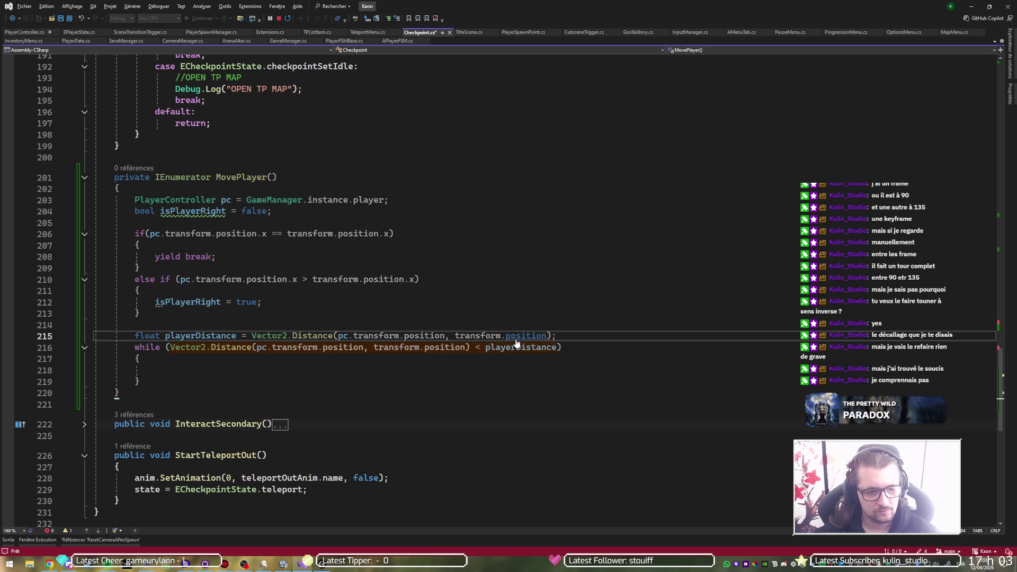
{"action": "left_click", "coordinate": [477, 373]}
{"action": "key", "text": "ctrl+v"}
{"action": "key", "text": "Up"}
{"action": "key", "text": "ctrl+shift+Right"}
{"action": "key", "text": "BackSpace"}
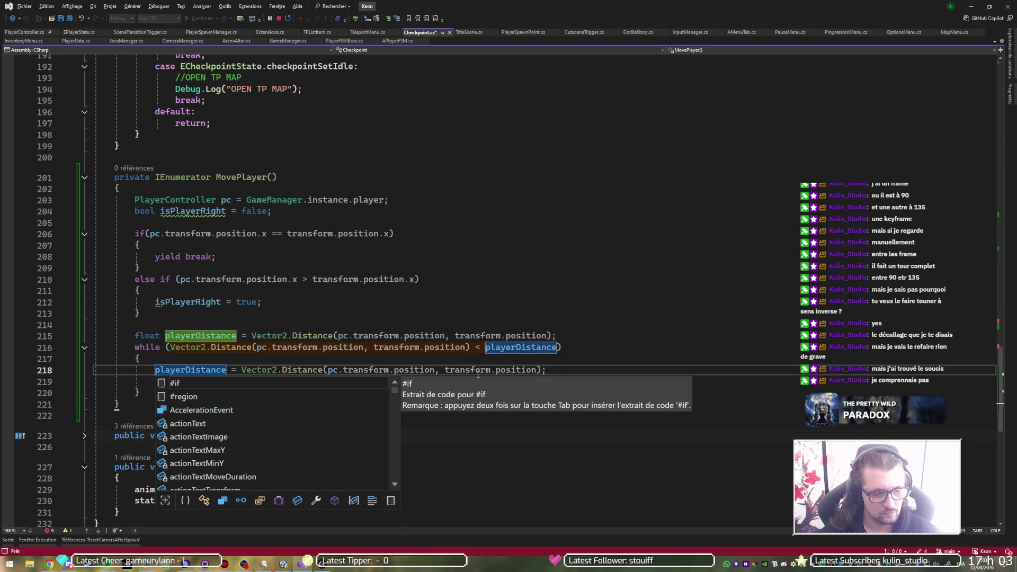
{"action": "key", "text": "End"}
{"action": "key", "text": "Delete"}
{"action": "key", "text": "ctrl+Return"}
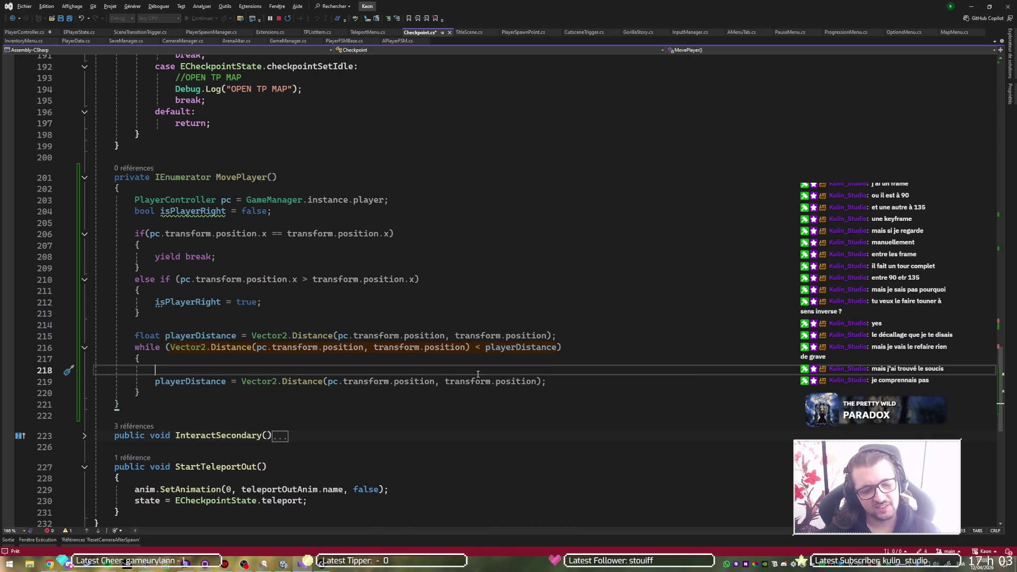
Step: Above it, type pc.transform.position += Vector3.right * isPlayerRight ? 1f : -1f;
{"action": "type", "text": "play"}
{"action": "key", "text": "Tab"}
{"action": "type", "text": ".tr"}
{"action": "key", "text": "Tab"}
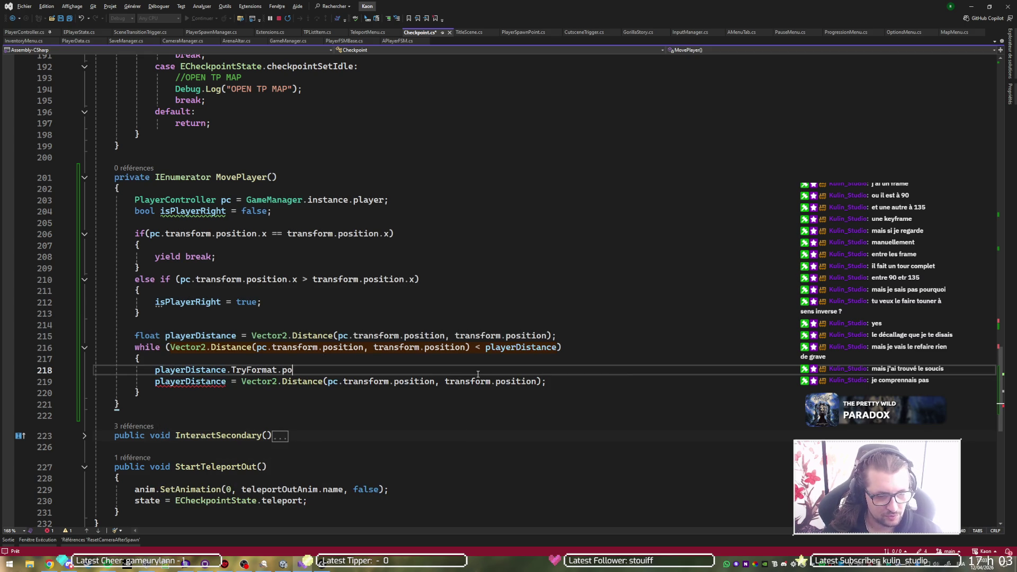
{"action": "key", "text": "ctrl+z"}
{"action": "key", "text": "shift+Home"}
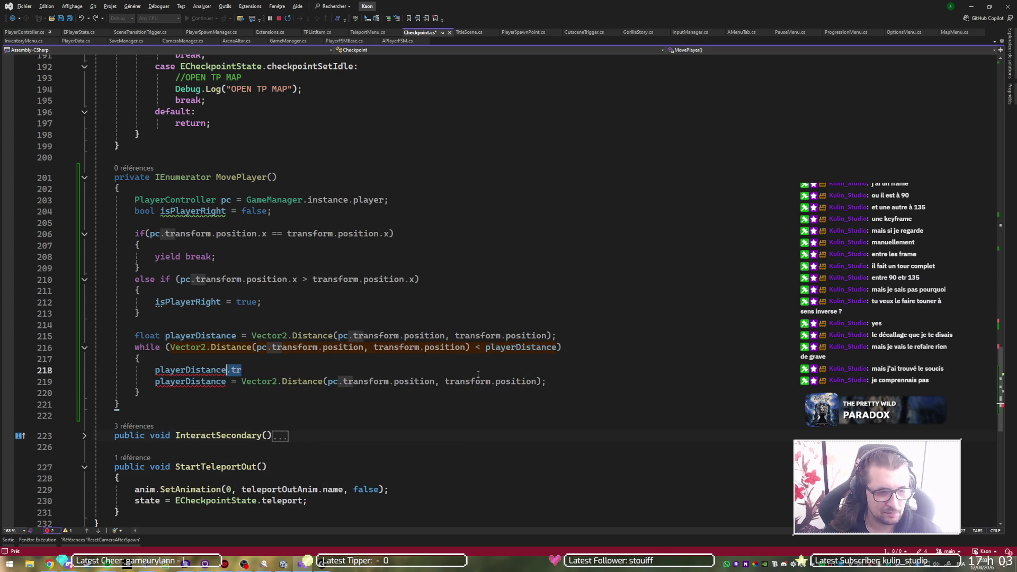
{"action": "type", "text": "pc.transform.p"}
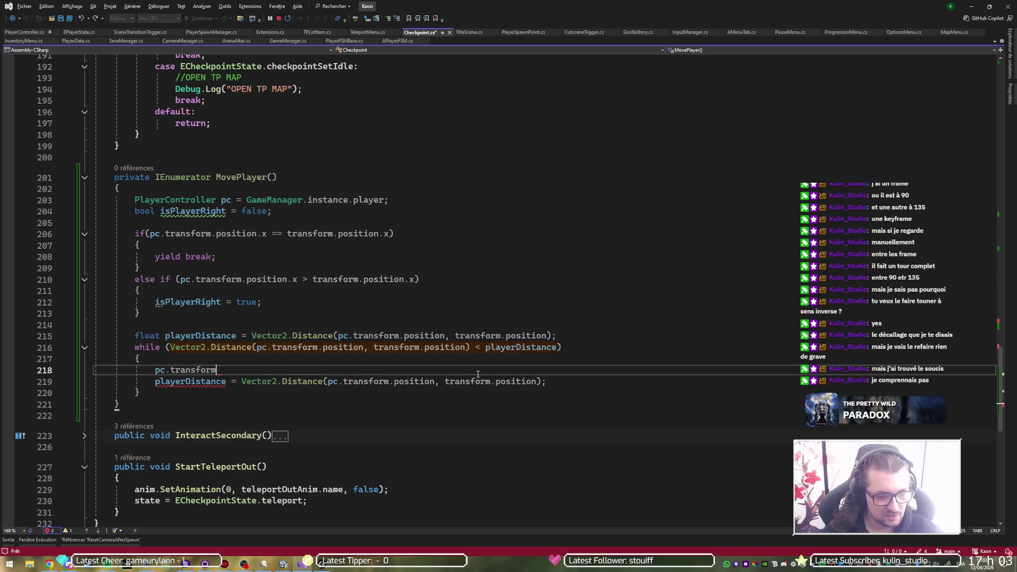
{"action": "key", "text": "Tab"}
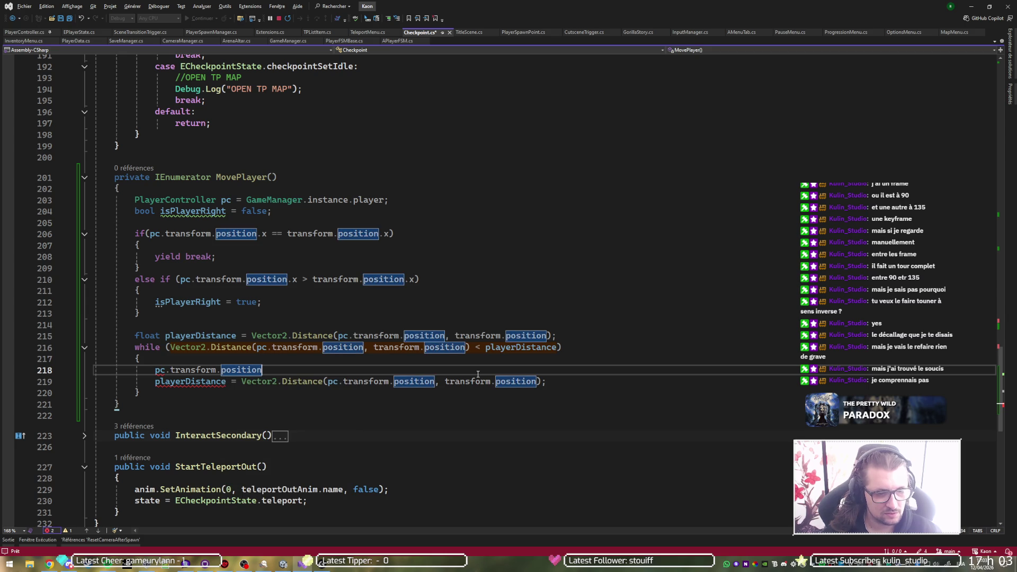
{"action": "type", "text": " += "}
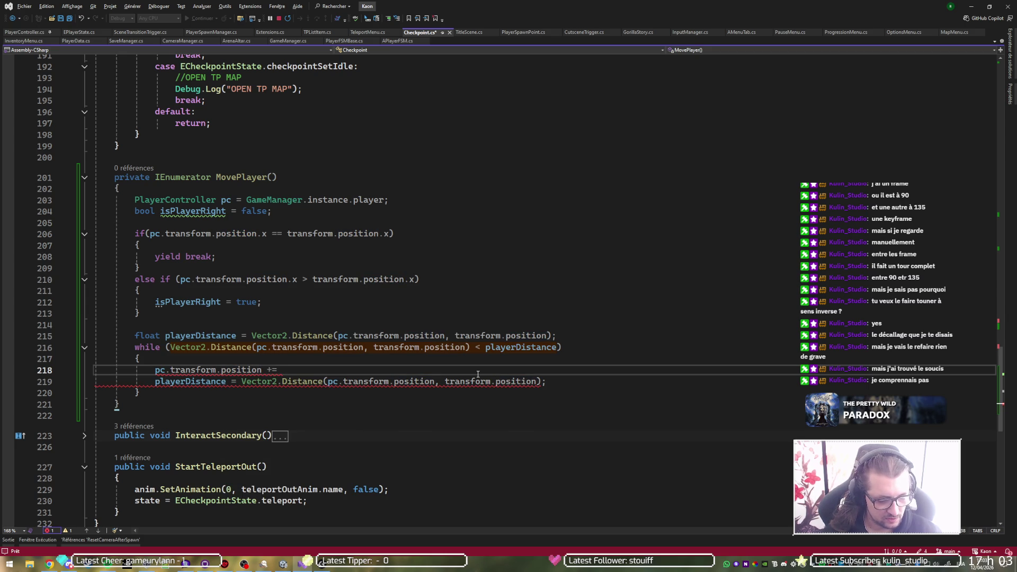
{"action": "type", "text": "Vector3.Ri"}
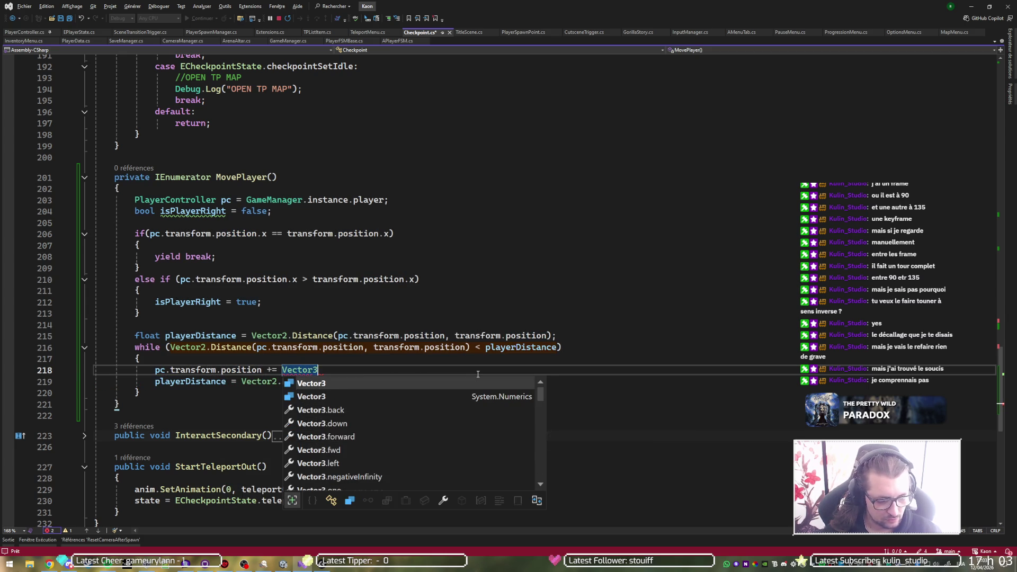
{"action": "type", "text": "ght"}
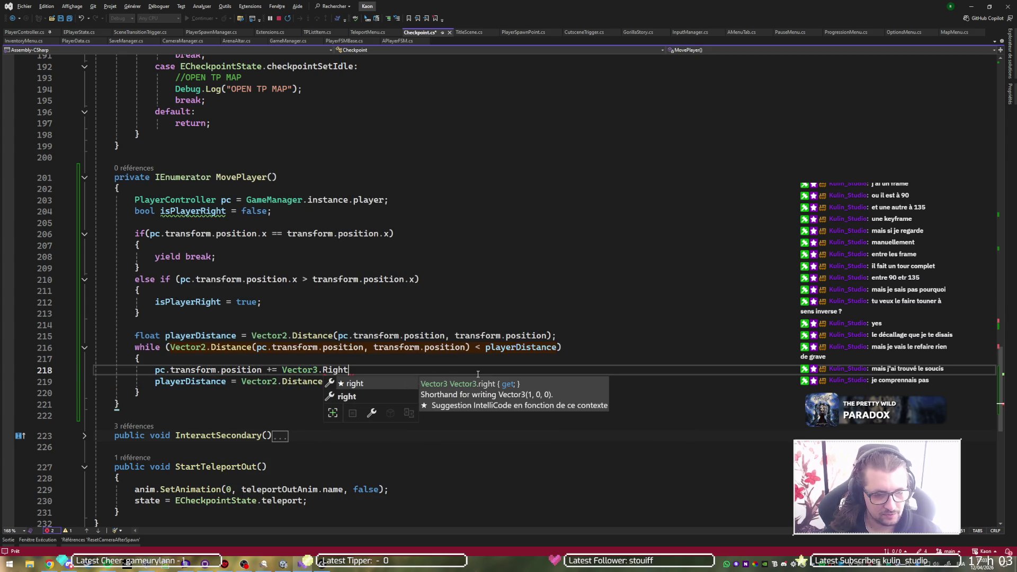
{"action": "key", "text": "Tab"}
{"action": "type", "text": "* "}
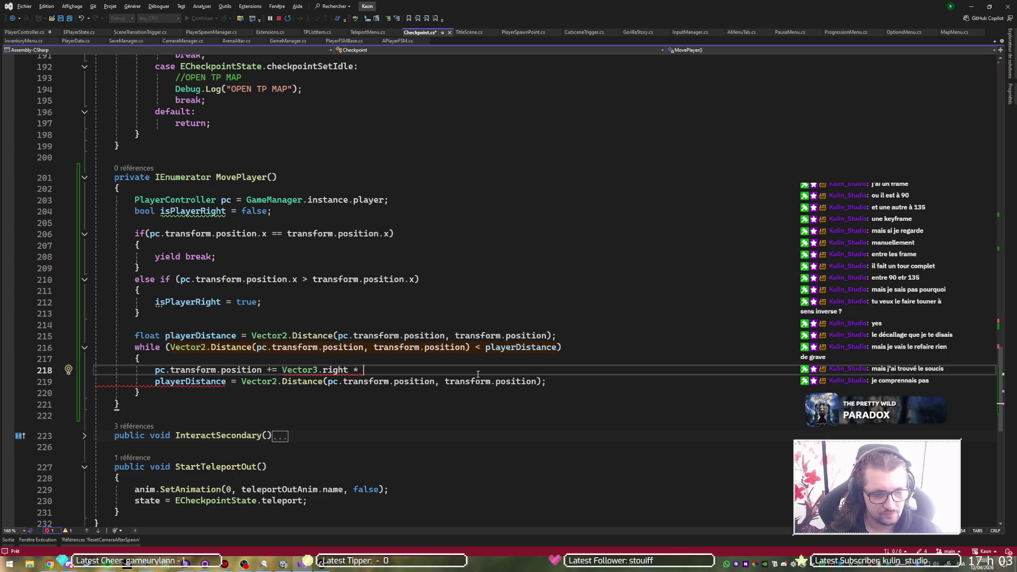
{"action": "type", "text": "is"}
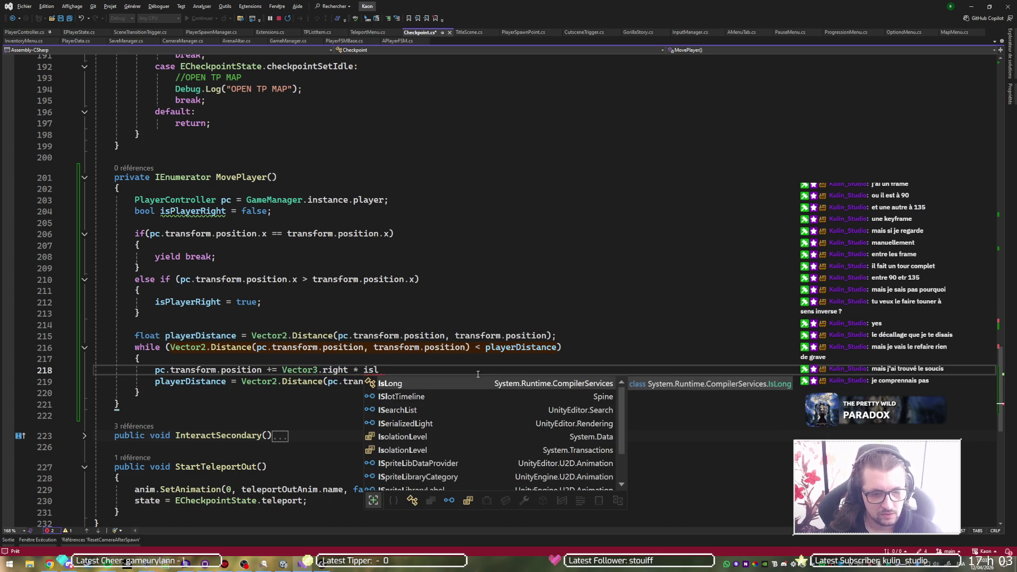
{"action": "type", "text": "P"}
{"action": "key", "text": "Tab"}
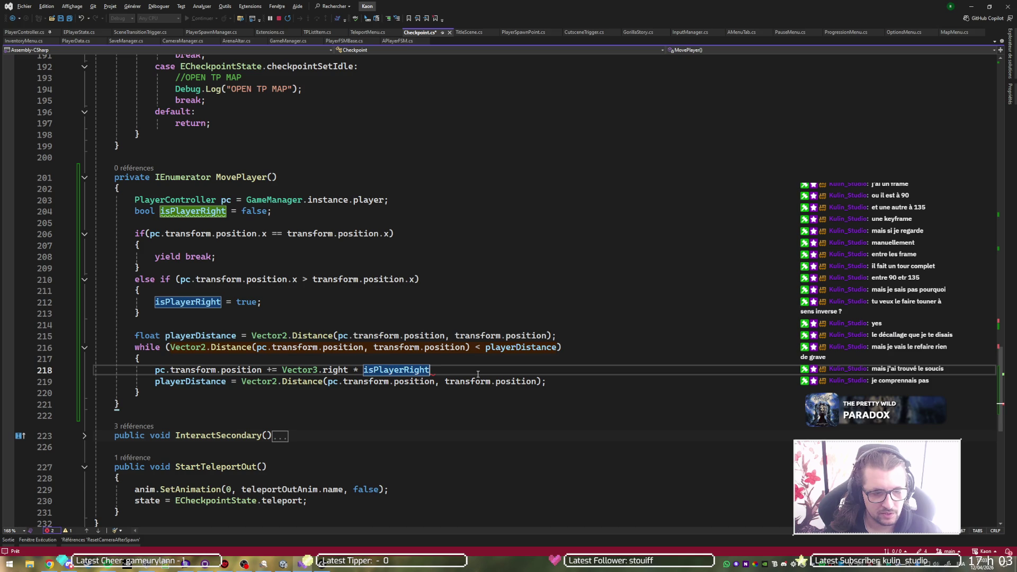
{"action": "type", "text": "?"}
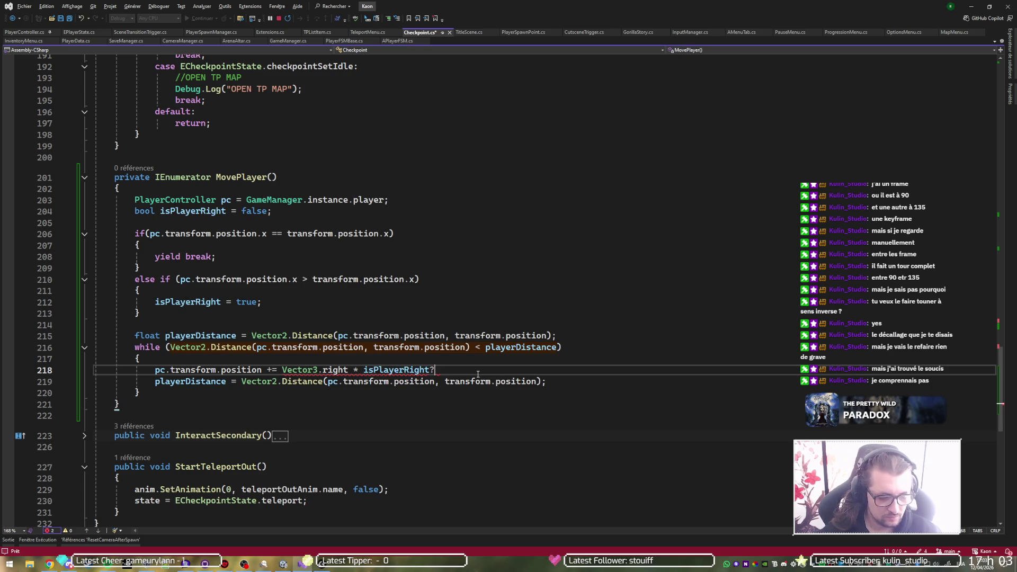
{"action": "type", "text": " 1f : -1f;"}
Step: Wrap the isPlayerRight ? 1f : -1f ternary in parentheses and save Checkpoint.cs
{"action": "key", "text": "Left"}
{"action": "key", "text": "Left"}
{"action": "key", "text": "Left"}
{"action": "key", "text": "ctrl+Left"}
{"action": "type", "text": "("}
{"action": "key", "text": "End"}
{"action": "key", "text": "Left"}
{"action": "type", "text": ")"}
{"action": "key", "text": "End"}
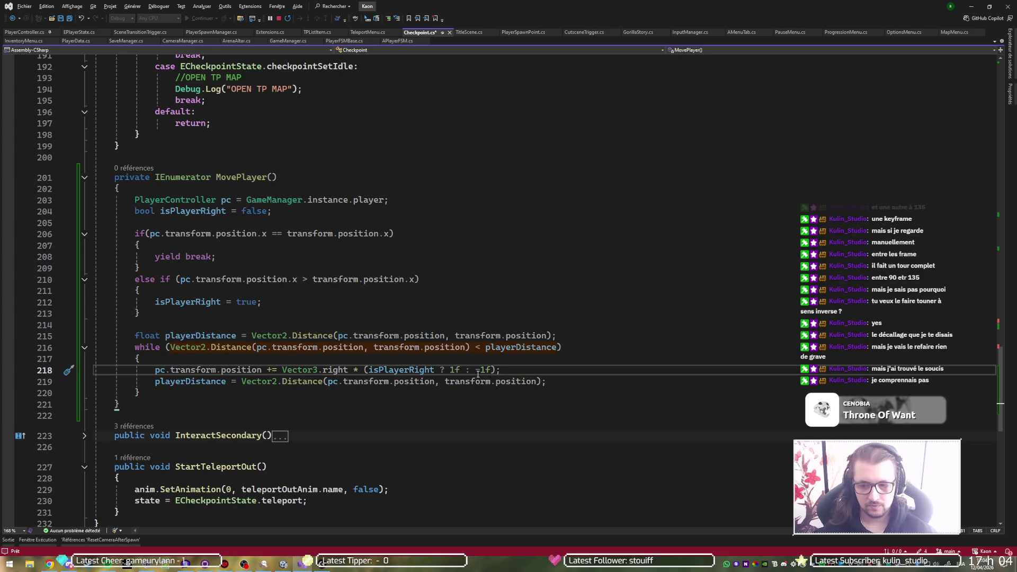
{"action": "key", "text": "ctrl+s"}
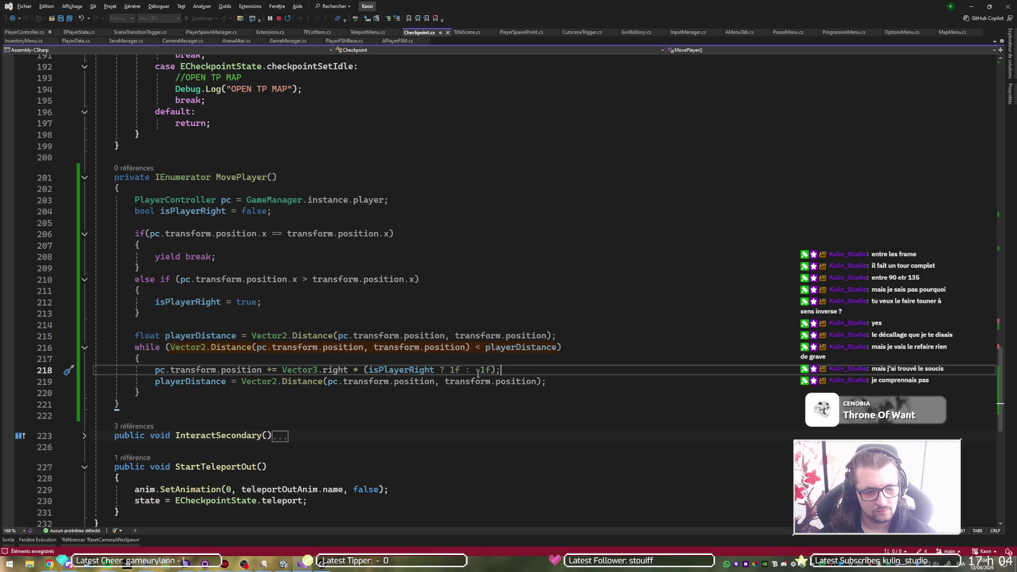
Step: Multiply the movement by Time.deltaTime on line 218 and save the script
{"action": "key", "text": "Left"}
{"action": "type", "text": "* "}
{"action": "type", "text": "Time.d"}
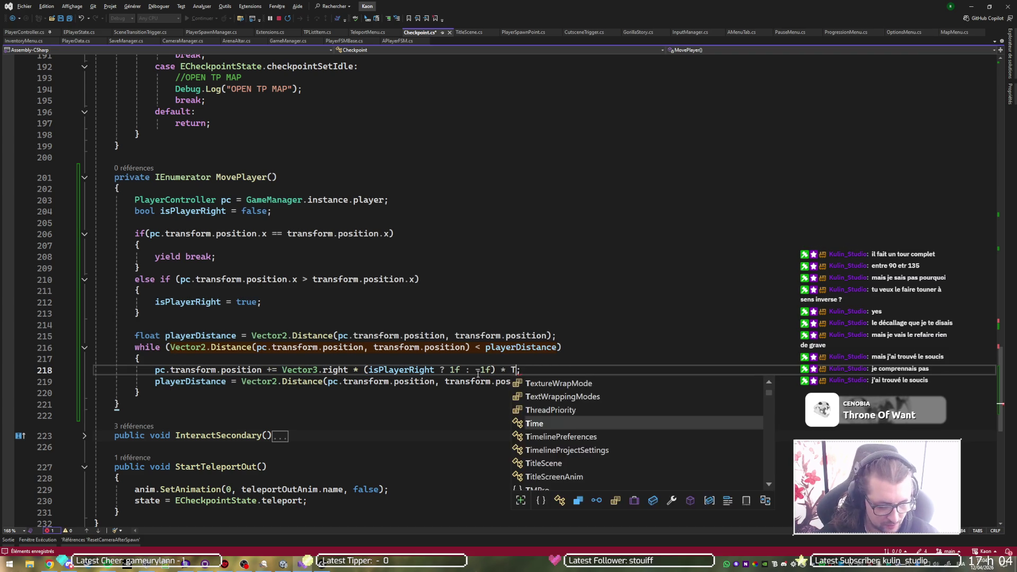
{"action": "key", "text": "Tab"}
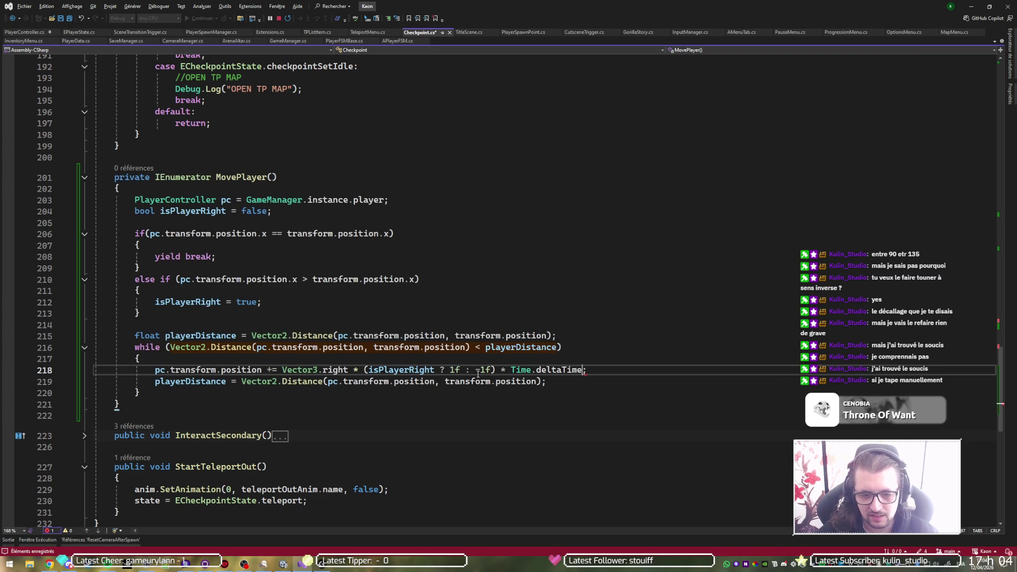
{"action": "key", "text": "ctrl+s"}
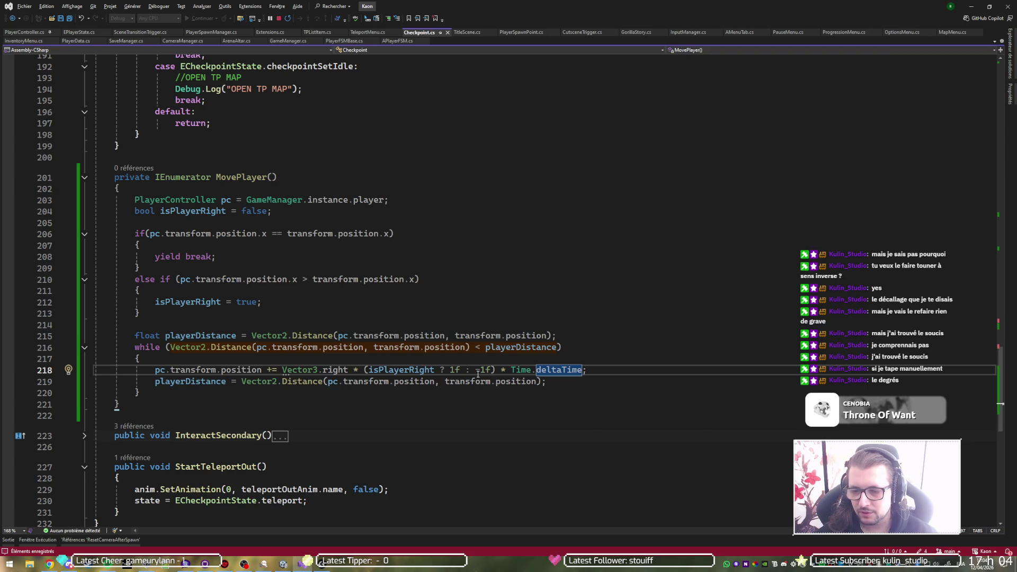
{"action": "scroll", "coordinate": [508, 393], "scroll_direction": "up", "scroll_amount": 20}
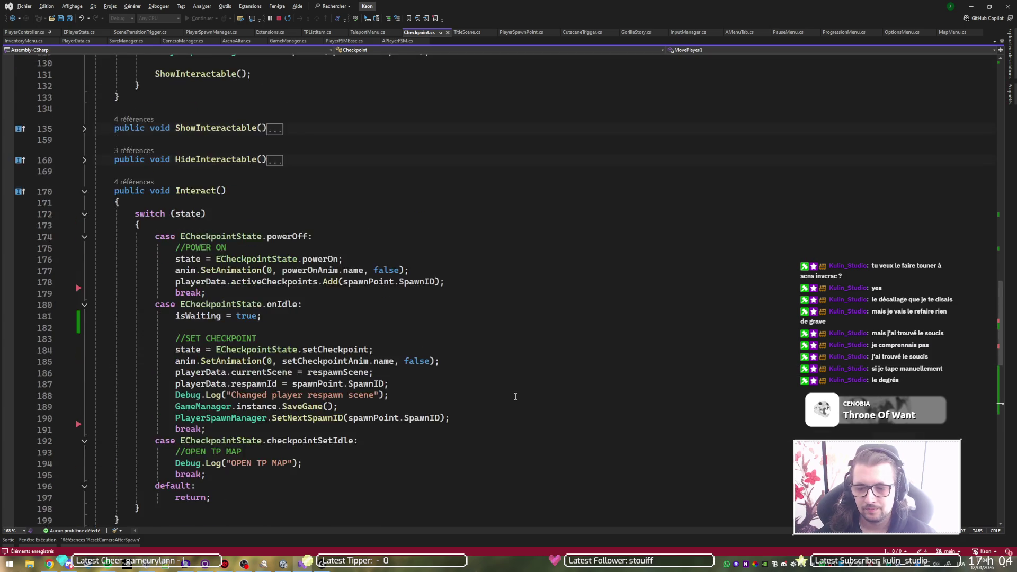
{"action": "scroll", "coordinate": [509, 393], "scroll_direction": "up", "scroll_amount": 10}
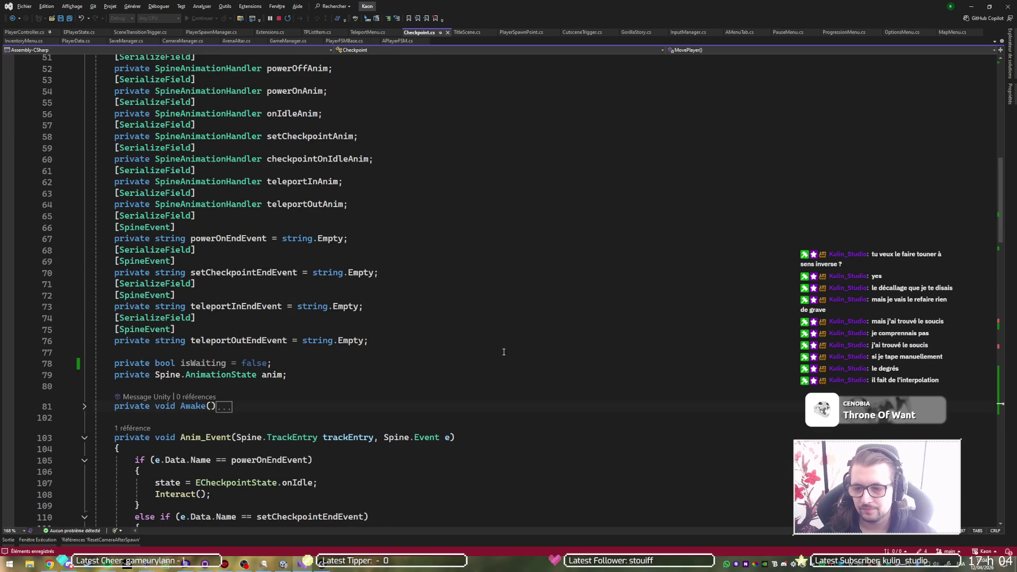
{"action": "scroll", "coordinate": [502, 348], "scroll_direction": "up", "scroll_amount": 10}
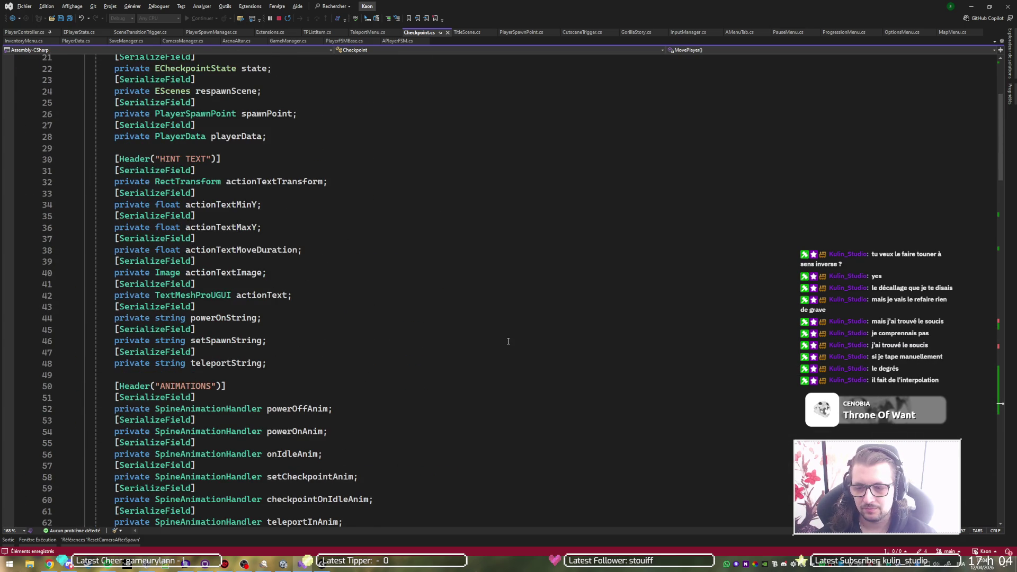
{"action": "scroll", "coordinate": [507, 341], "scroll_direction": "up", "scroll_amount": 5}
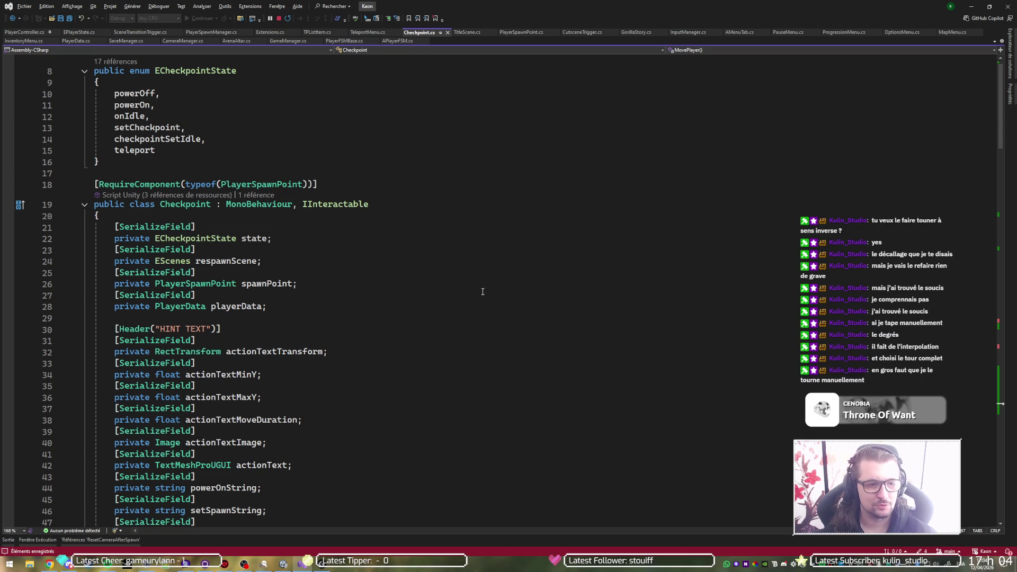
{"action": "scroll", "coordinate": [440, 275], "scroll_direction": "down", "scroll_amount": 2}
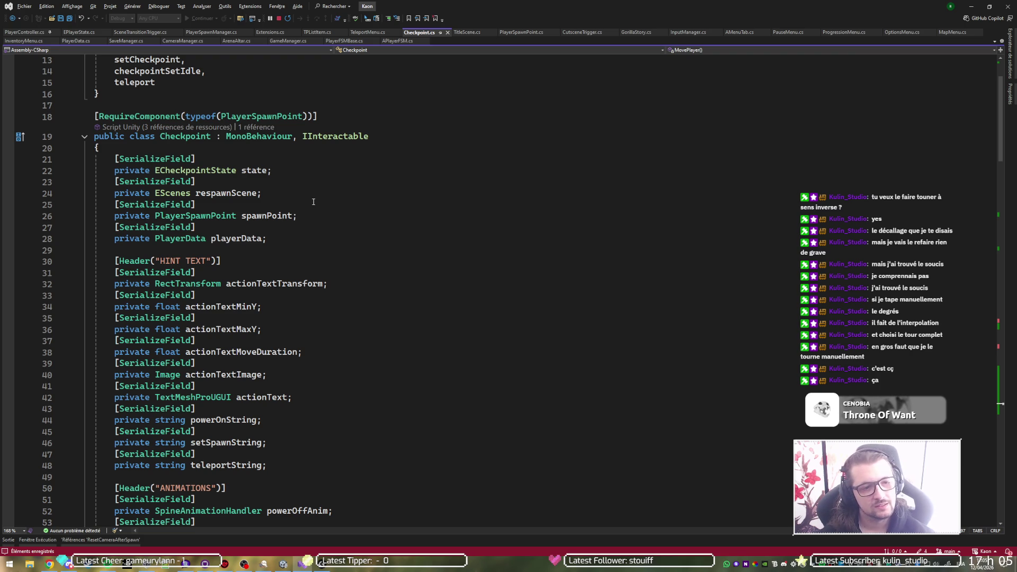
{"action": "scroll", "coordinate": [344, 243], "scroll_direction": "down", "scroll_amount": 17}
{"action": "scroll", "coordinate": [343, 243], "scroll_direction": "up", "scroll_amount": 10}
{"action": "scroll", "coordinate": [342, 244], "scroll_direction": "down", "scroll_amount": 10}
{"action": "scroll", "coordinate": [342, 244], "scroll_direction": "down", "scroll_amount": 20}
{"action": "scroll", "coordinate": [342, 247], "scroll_direction": "down", "scroll_amount": 10}
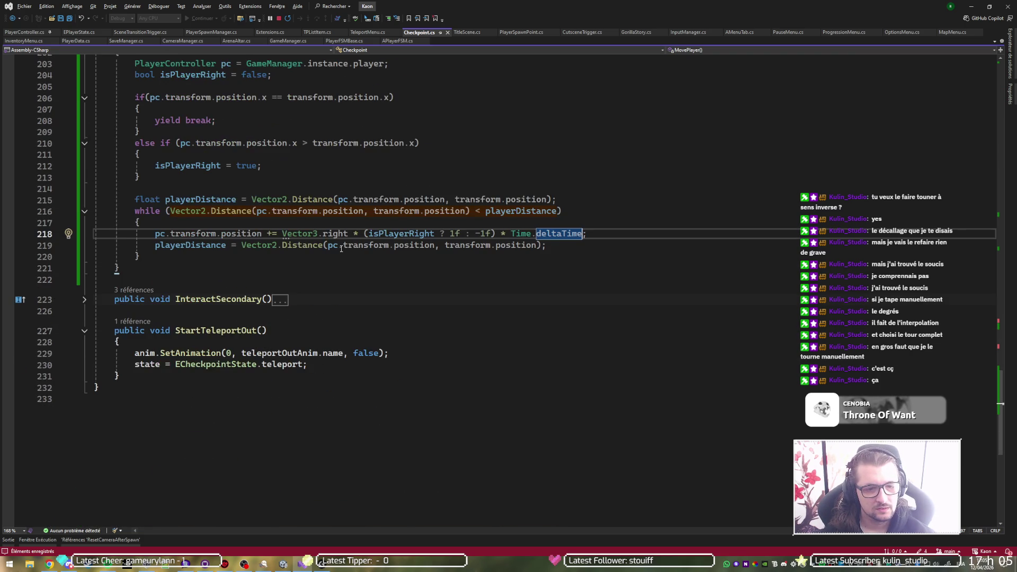
Step: Add yield return null after the distance update in the while loop, save, and open lines below the loop
{"action": "left_click", "coordinate": [609, 245]}
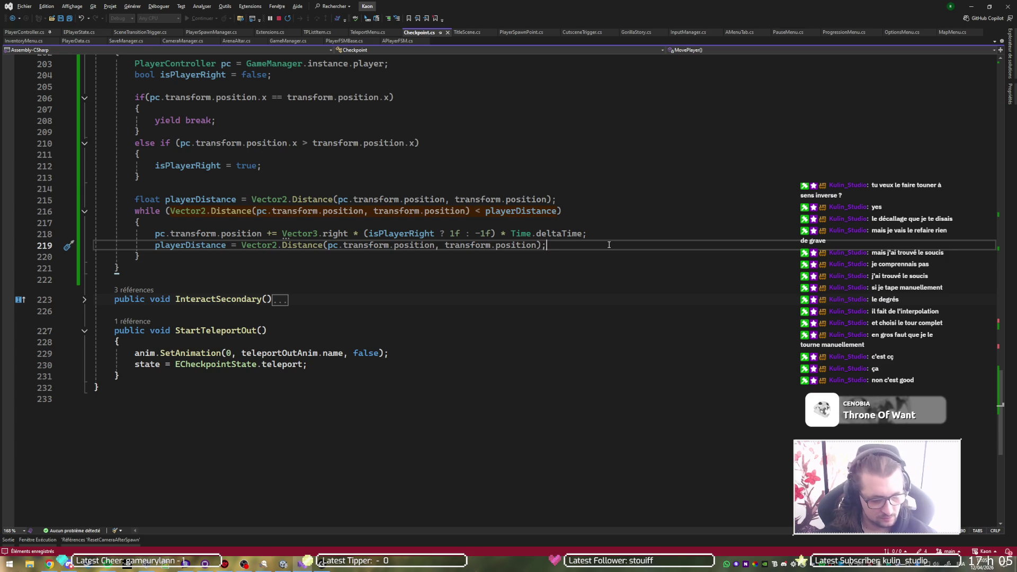
{"action": "key", "text": "Return"}
{"action": "type", "text": "yield r"}
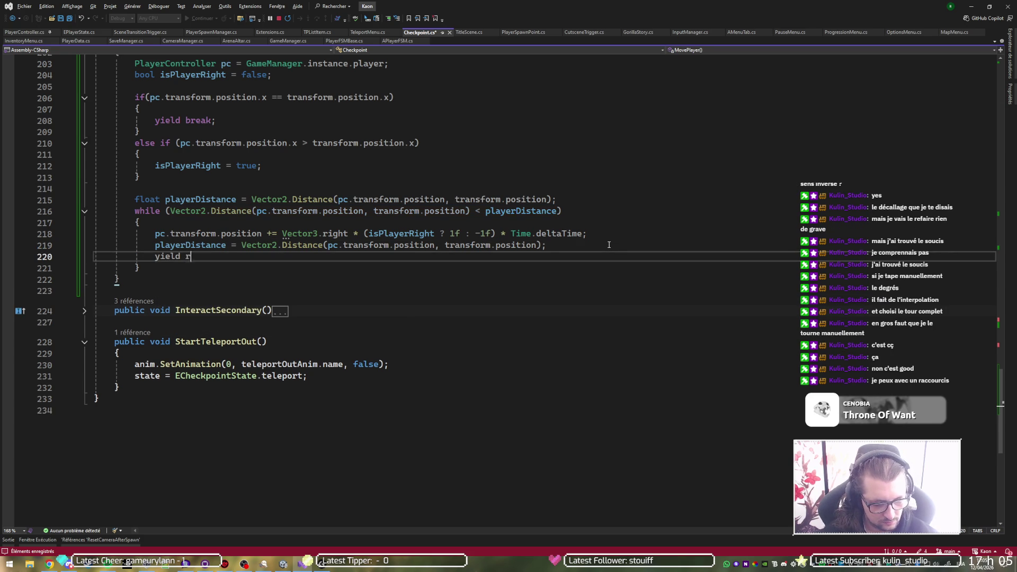
{"action": "type", "text": "eturn null;"}
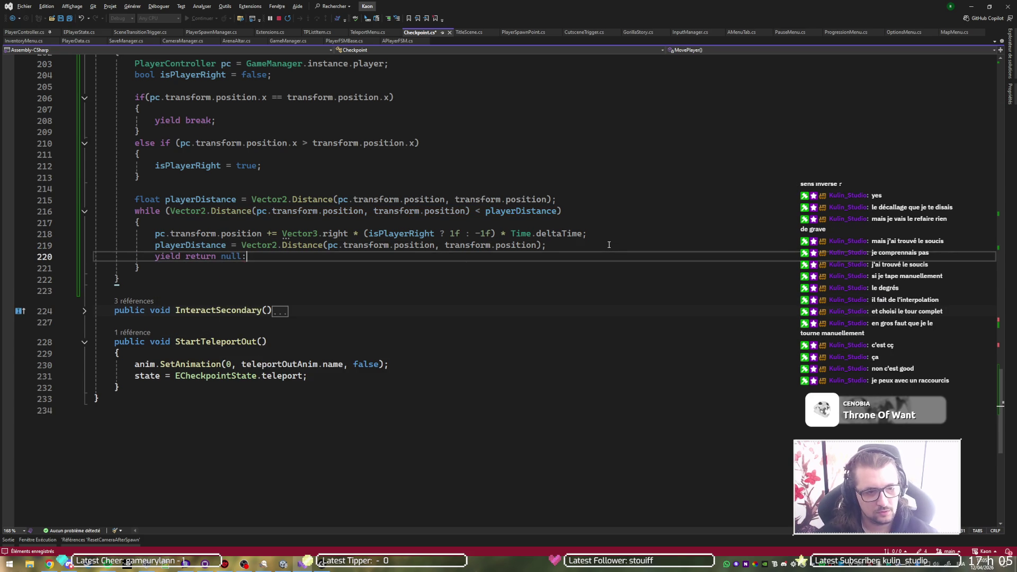
{"action": "key", "text": "ctrl+s"}
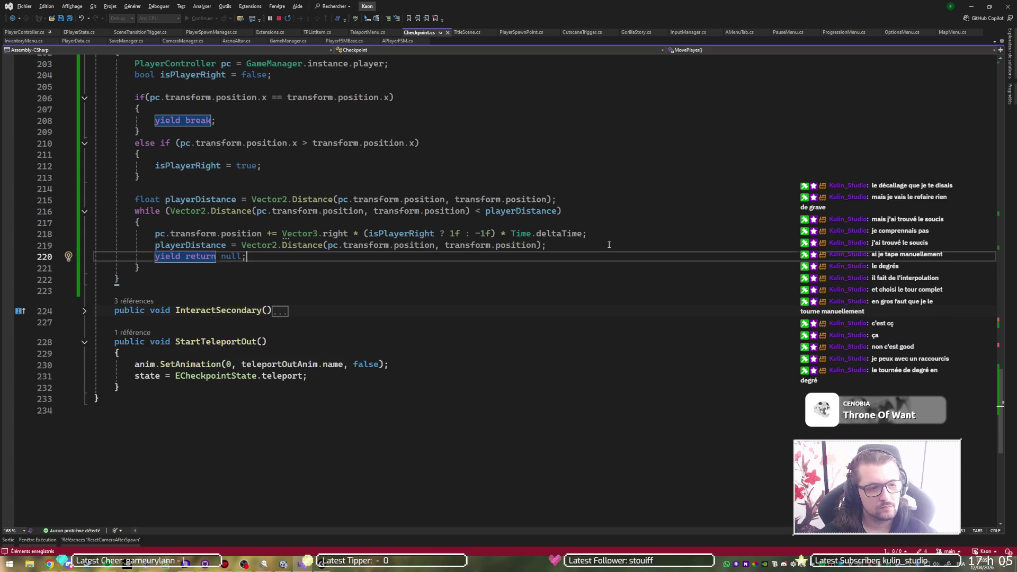
{"action": "key", "text": "Down"}
{"action": "key", "text": "Return"}
{"action": "key", "text": "Return"}
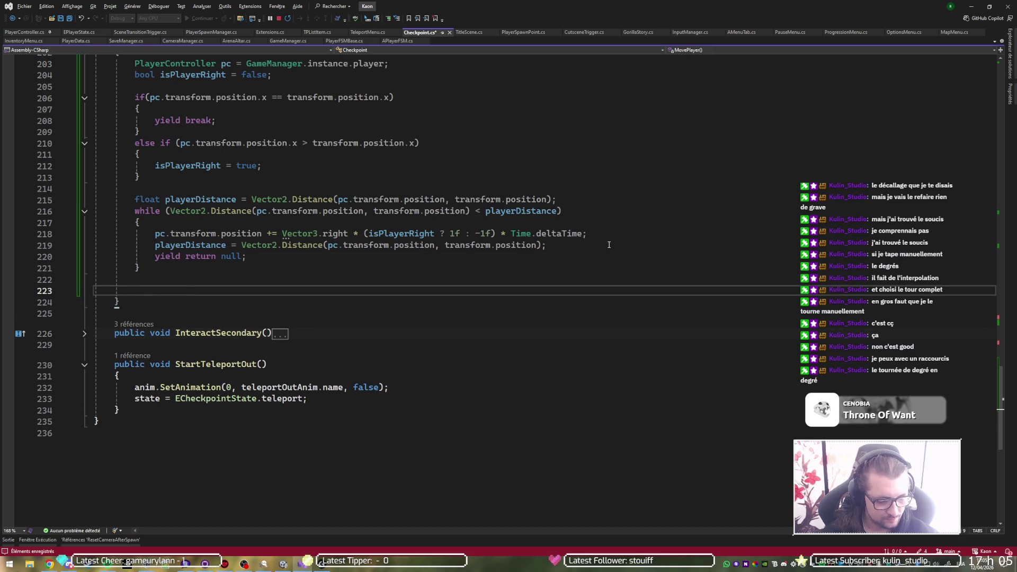
Step: Type pc.transform.position = new Vector3(transform.position.x, pc.transform.position.y, pc.tr after the loop
{"action": "type", "text": "pc.tr"}
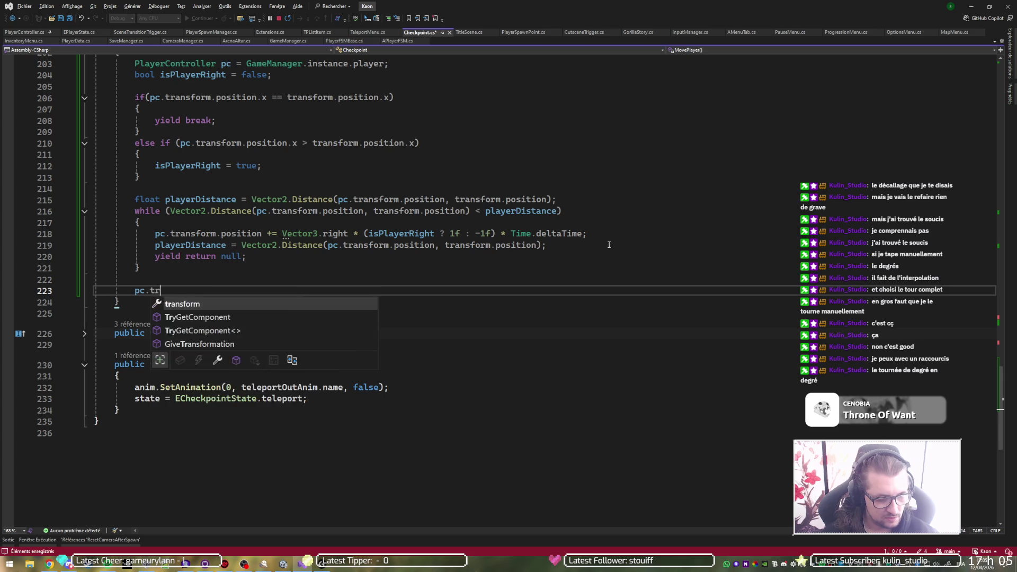
{"action": "type", "text": "ansform.position ="}
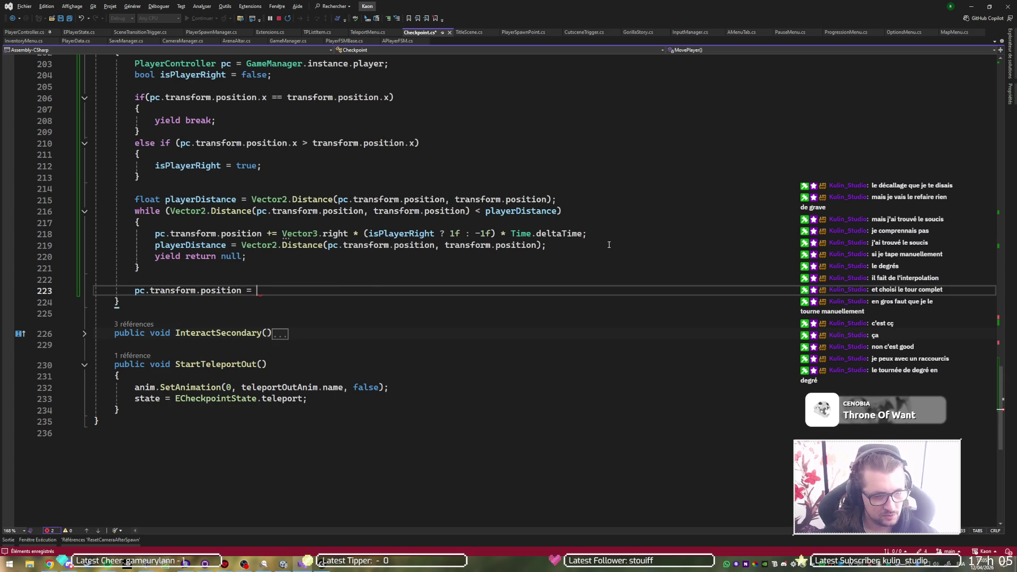
{"action": "type", "text": " new Vec"}
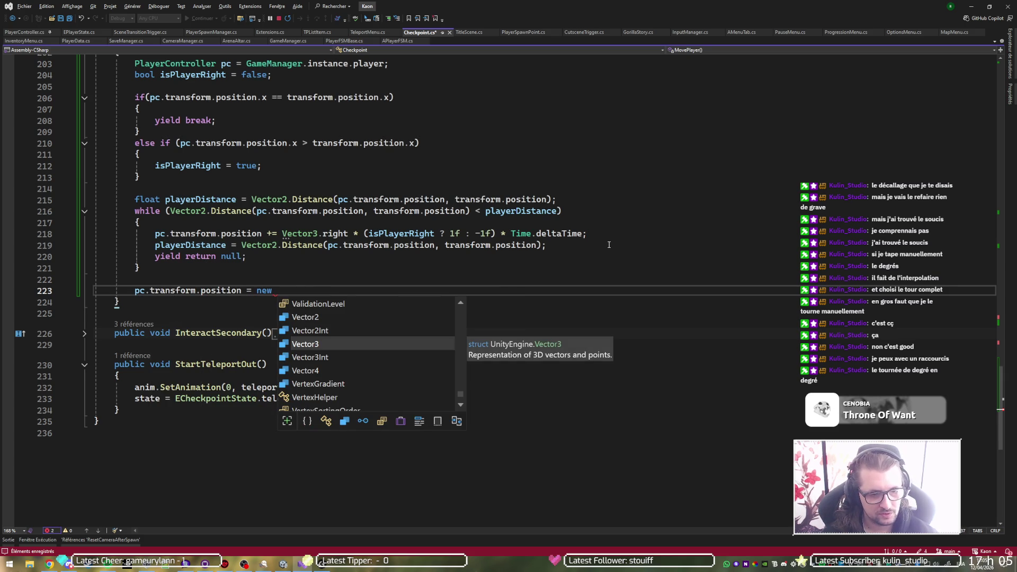
{"action": "key", "text": "Tab"}
{"action": "type", "text": "(t"}
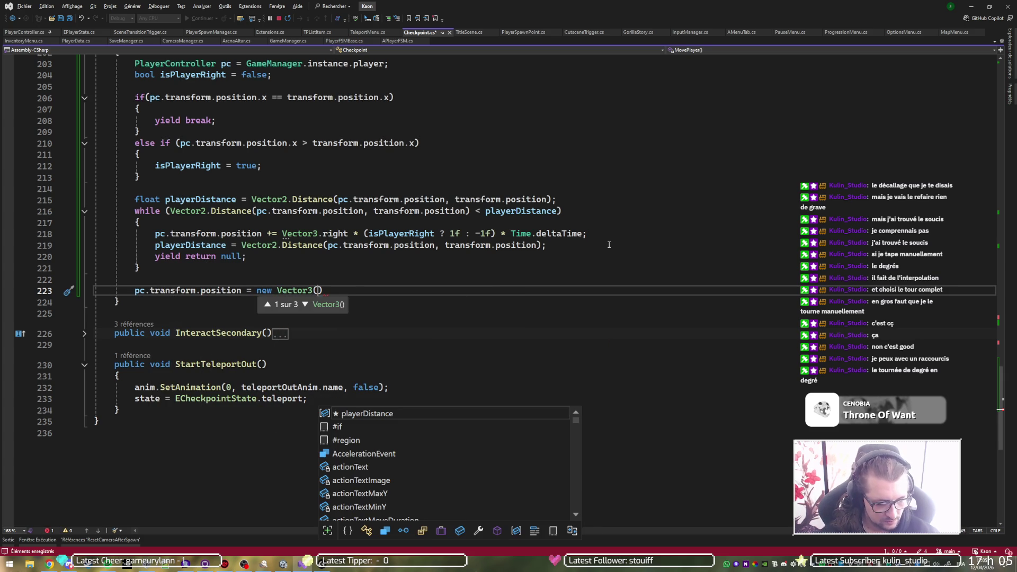
{"action": "type", "text": "ransform.position.x"}
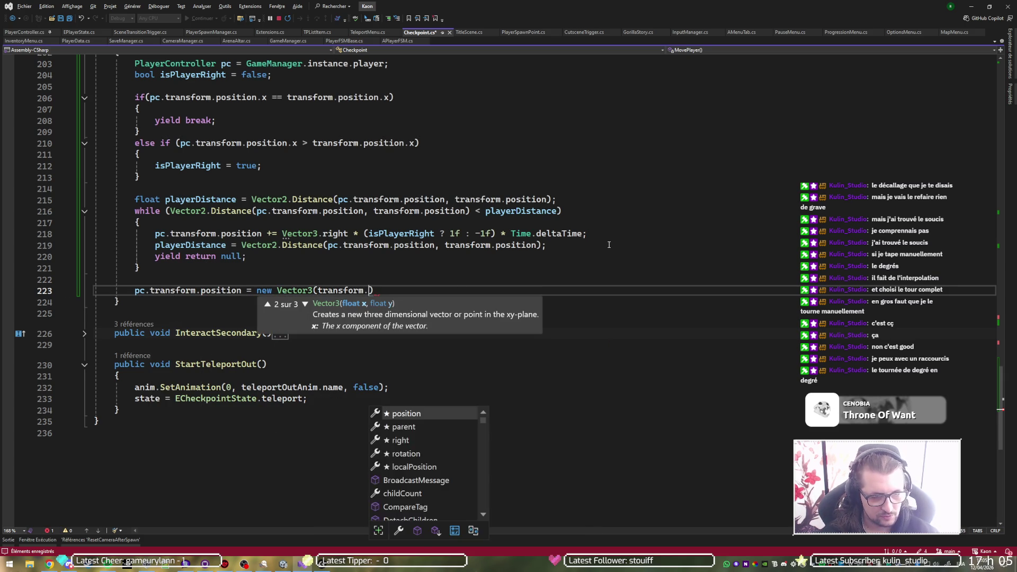
{"action": "type", "text": ", pc.t"}
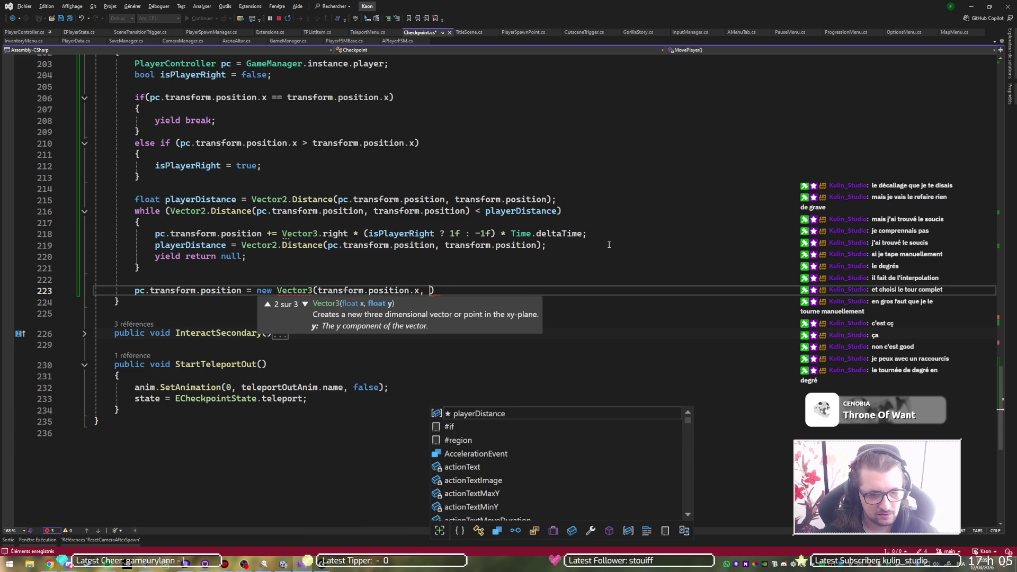
{"action": "type", "text": "ransform.position.y"}
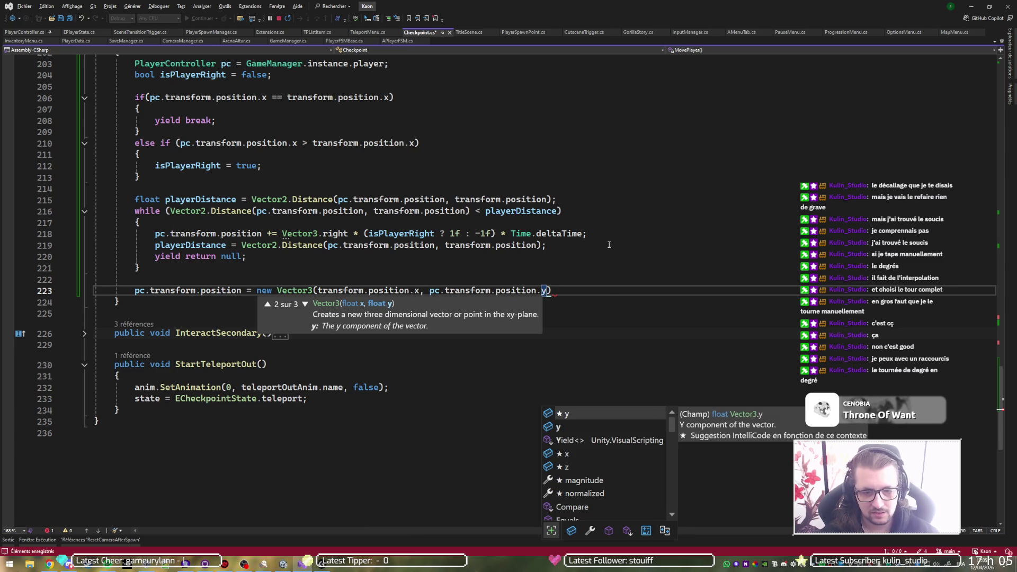
{"action": "type", "text": ", pc."}
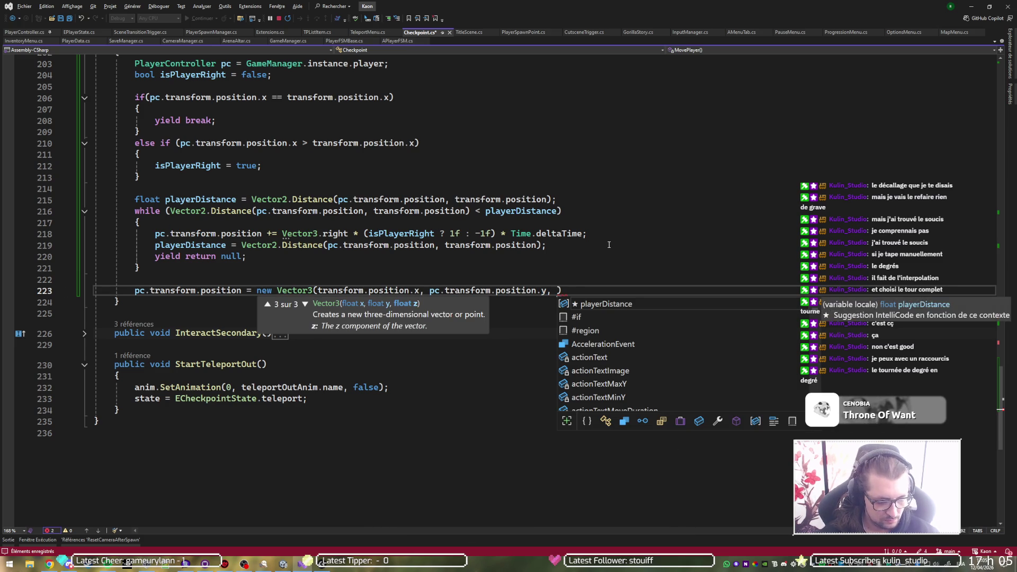
{"action": "type", "text": "tr"}
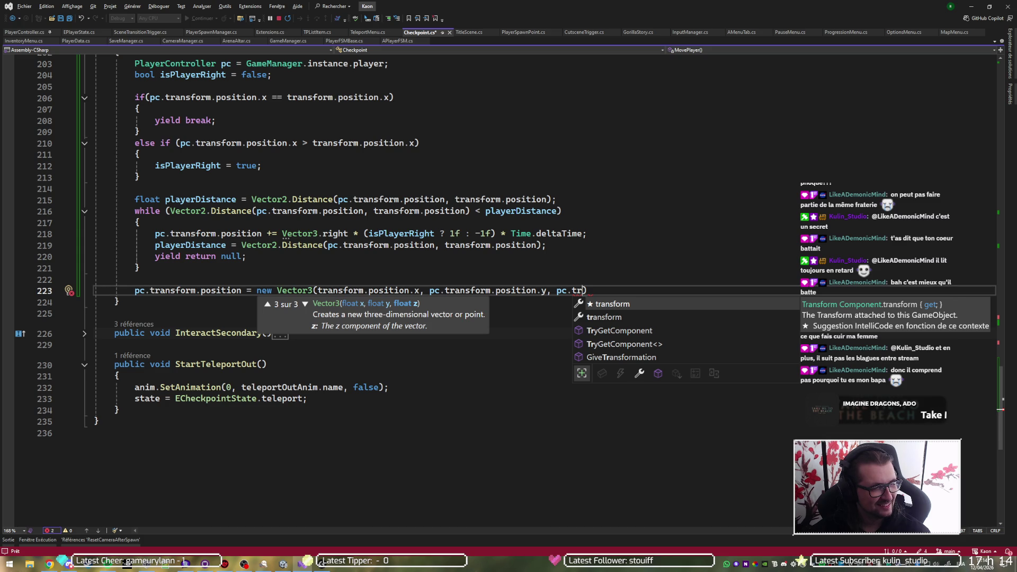
Step: Dismiss the completion suggestions on the unfinished position line
{"action": "key", "text": "alt+Tab"}
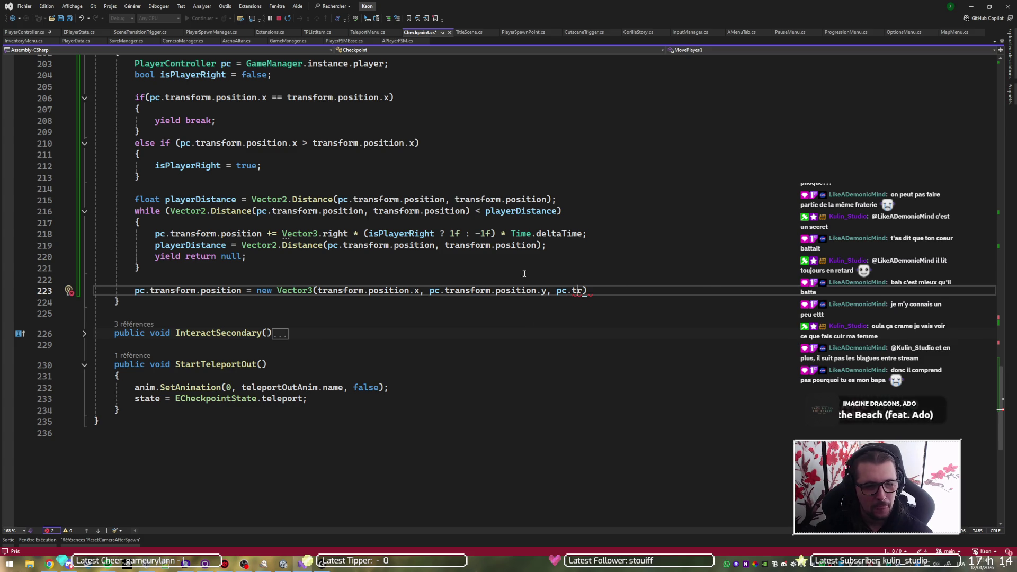
Step: Complete line 223 with pc.transform.position.z); replacing the stray DOLocalMoveZ call, and save Checkpoint.cs
{"action": "type", "text": "ans"}
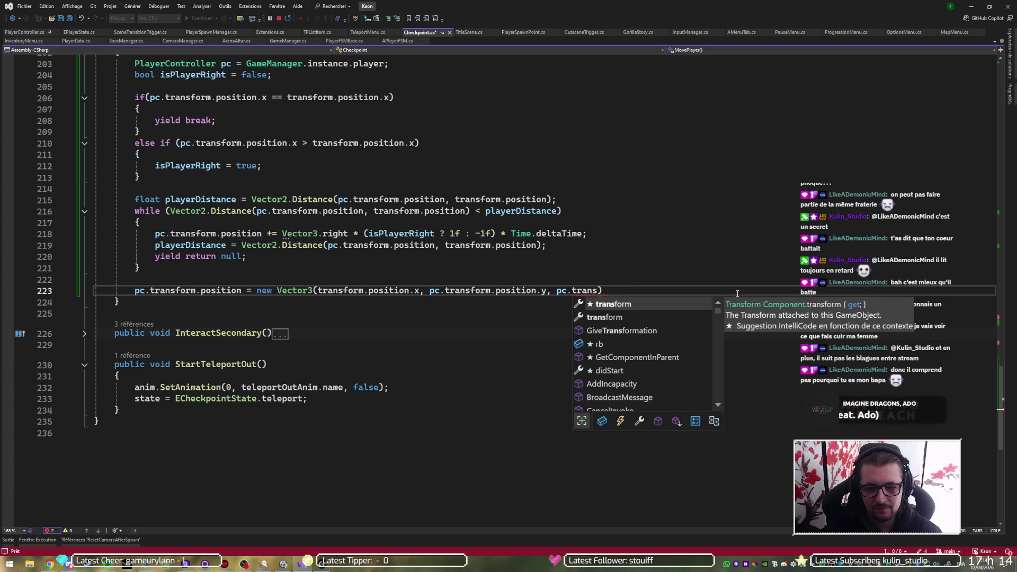
{"action": "key", "text": "Tab"}
{"action": "type", "text": "."}
{"action": "type", "text": "DOLocalMoveZ());"}
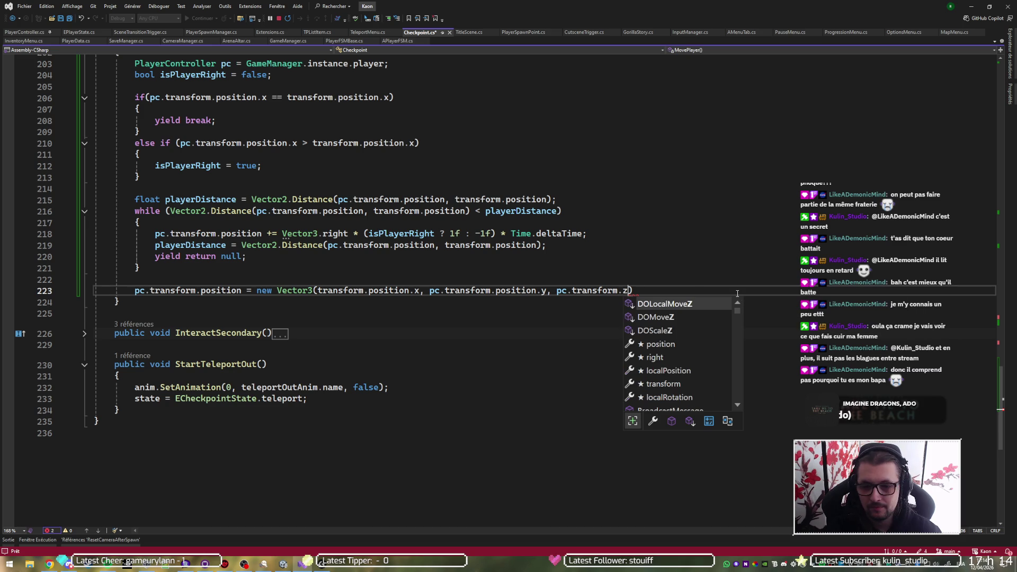
{"action": "key", "text": "Left"}
{"action": "key", "text": "Left"}
{"action": "key", "text": "ctrl+BackSpace"}
{"action": "key", "text": "ctrl+BackSpace"}
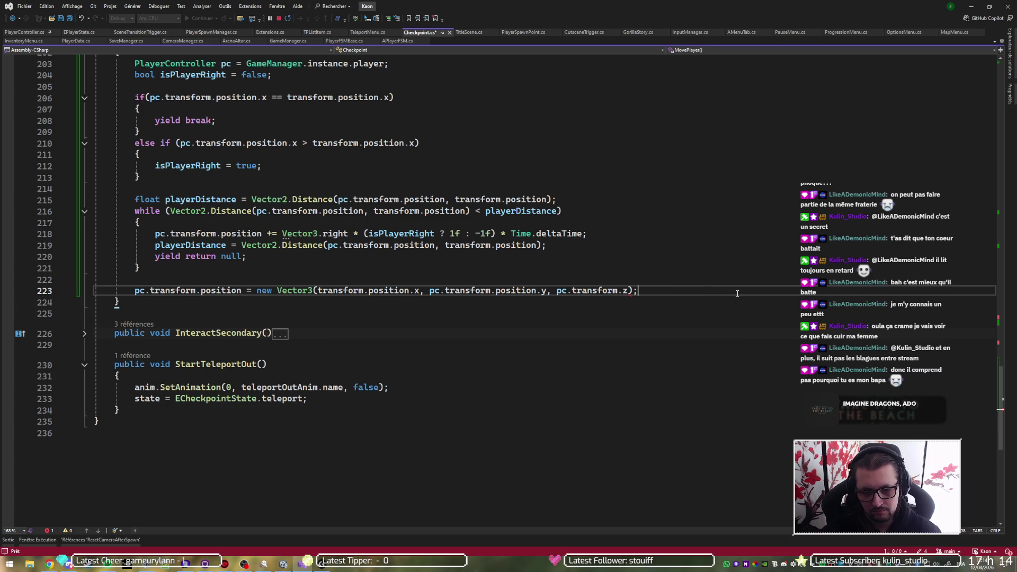
{"action": "type", "text": "z"}
{"action": "key", "text": "BackSpace"}
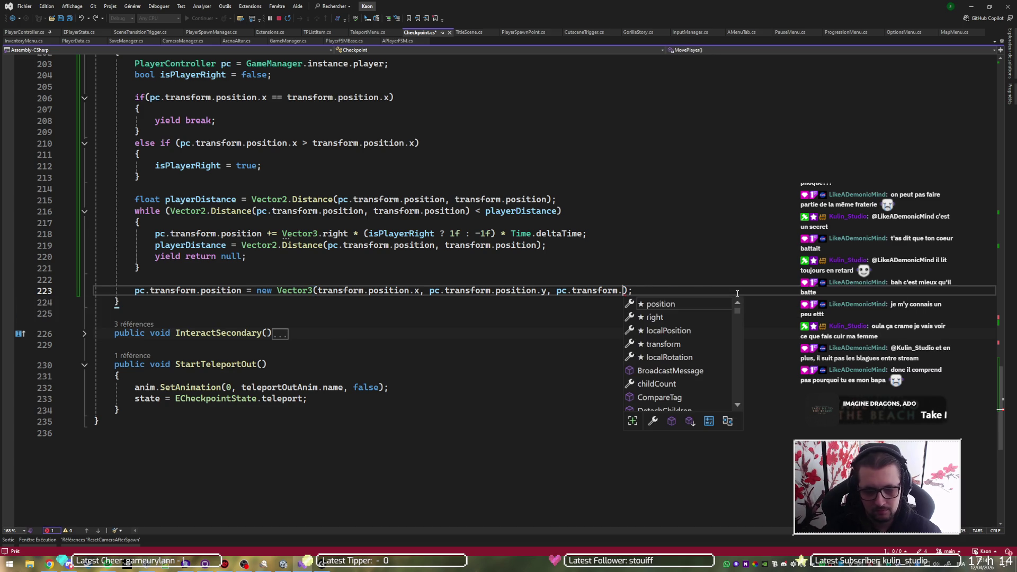
{"action": "key", "text": "Tab"}
{"action": "type", "text": ".z"}
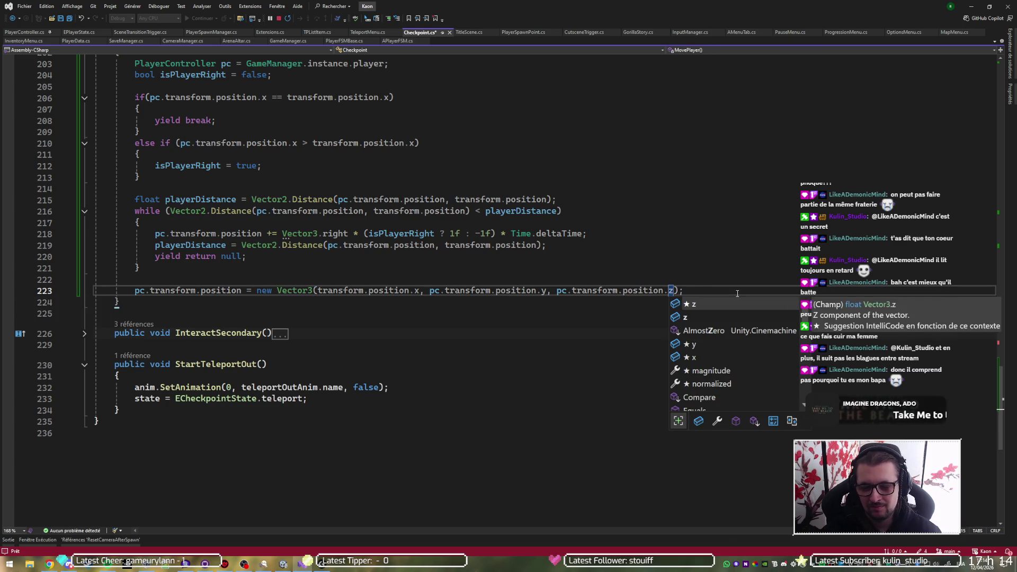
{"action": "key", "text": "Escape"}
{"action": "key", "text": "ctrl+s"}
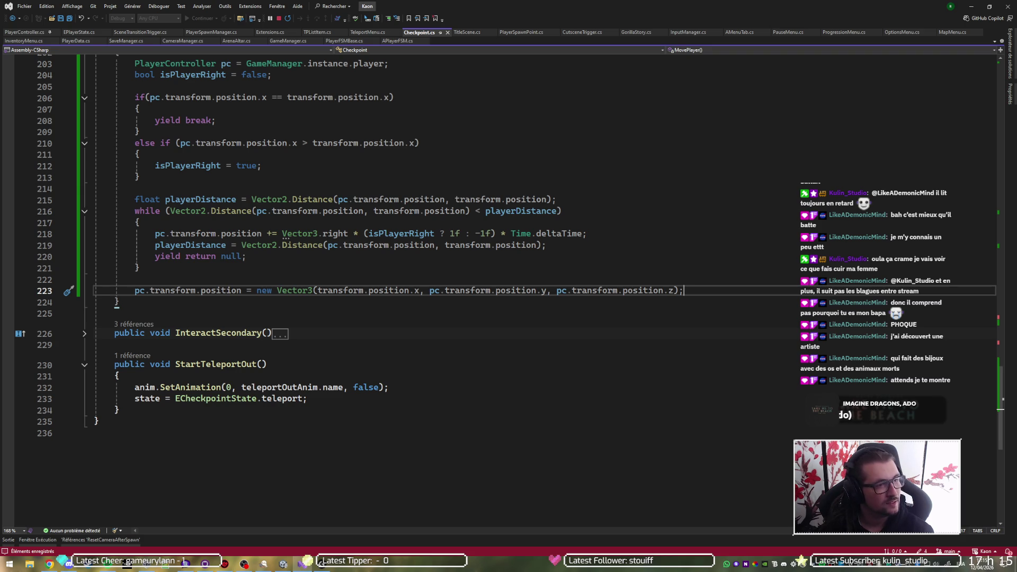
Step: Add 'isWaiting = false;' after the position assignment and save Checkpoint.cs
{"action": "left_click", "coordinate": [321, 374]}
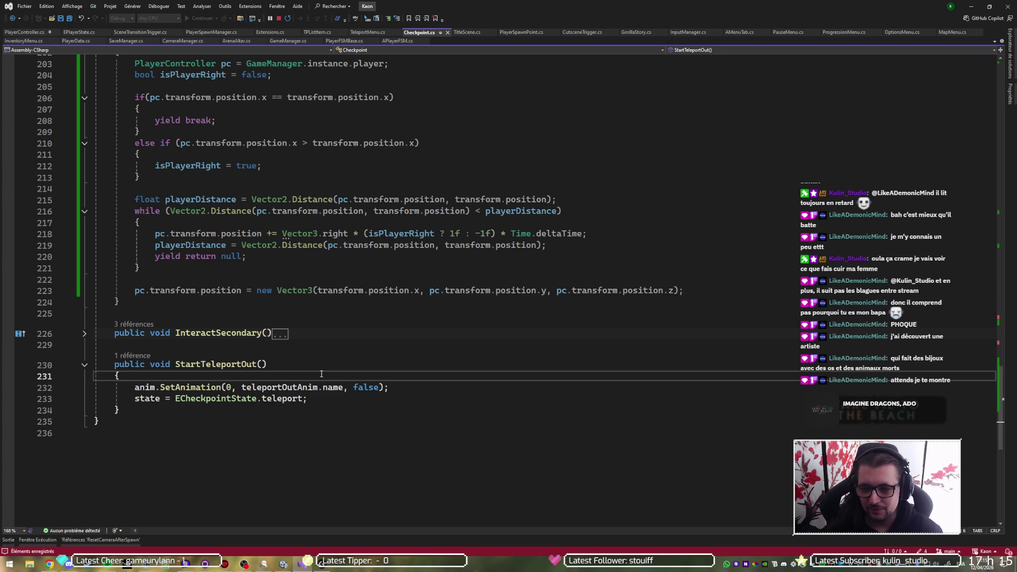
{"action": "key", "text": "Up"}
{"action": "key", "text": "Up"}
{"action": "key", "text": "Up"}
{"action": "key", "text": "Down"}
{"action": "key", "text": "Down"}
{"action": "key", "text": "Down"}
{"action": "key", "text": "Down"}
{"action": "key", "text": "Down"}
{"action": "scroll", "coordinate": [552, 257], "scroll_direction": "up", "scroll_amount": 2}
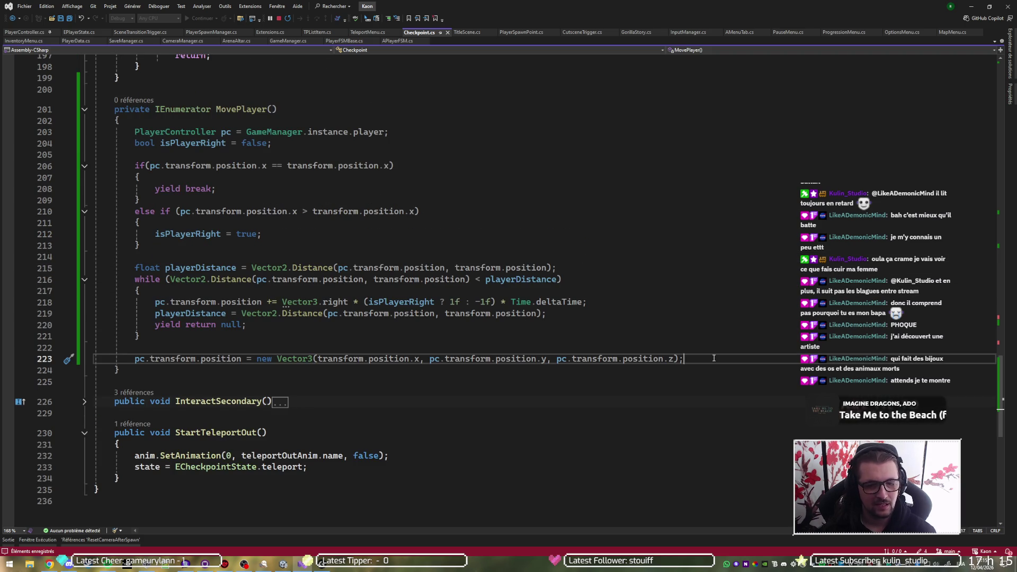
{"action": "key", "text": "Return"}
{"action": "type", "text": "isWa"}
{"action": "key", "text": "Tab"}
{"action": "type", "text": "= false,"}
{"action": "key", "text": "BackSpace"}
{"action": "type", "text": ";"}
{"action": "key", "text": "ctrl+s"}
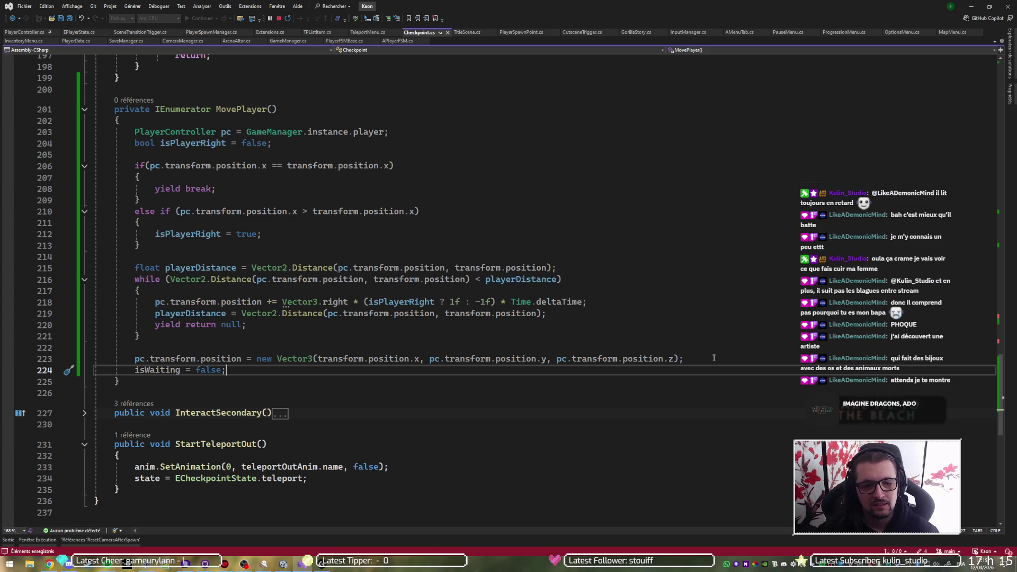
Step: Insert a new first line in the while loop body reading pc.mov
{"action": "left_click_drag", "start_coordinate": [284, 333], "coordinate": [153, 302]}
{"action": "left_click", "coordinate": [183, 286]}
{"action": "key", "text": "Return"}
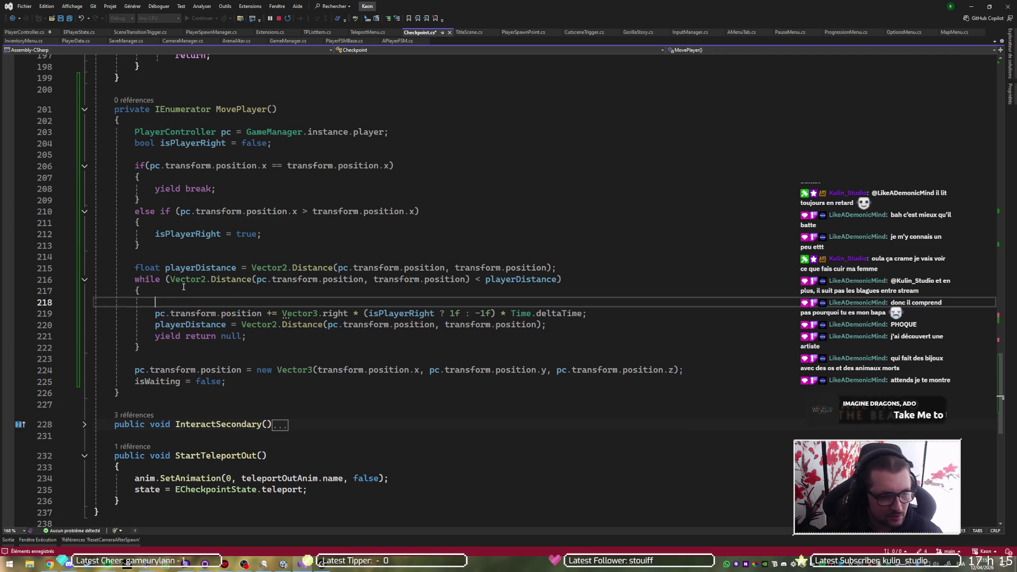
{"action": "type", "text": "pc.mov"}
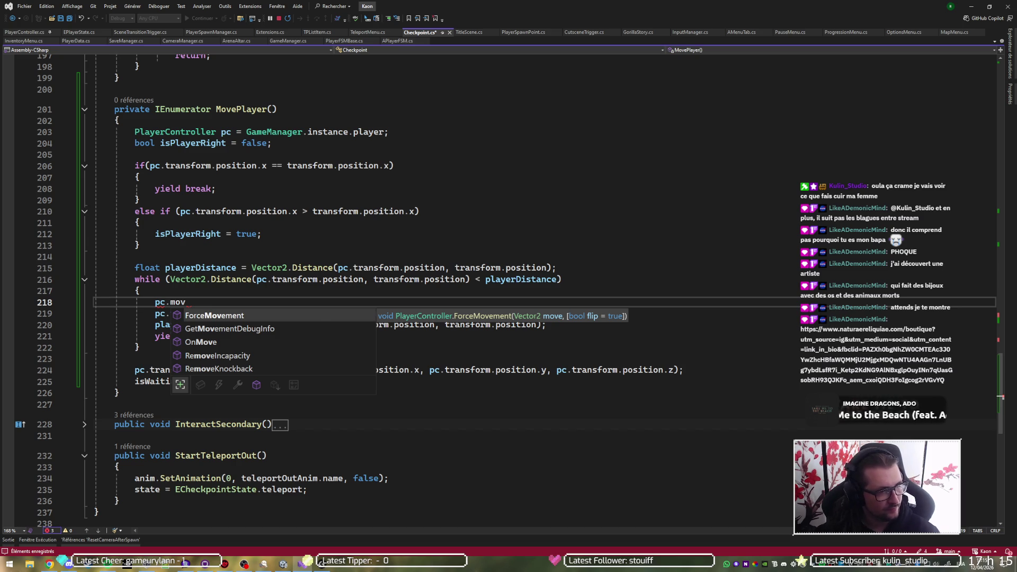
{"action": "key", "text": "Escape"}
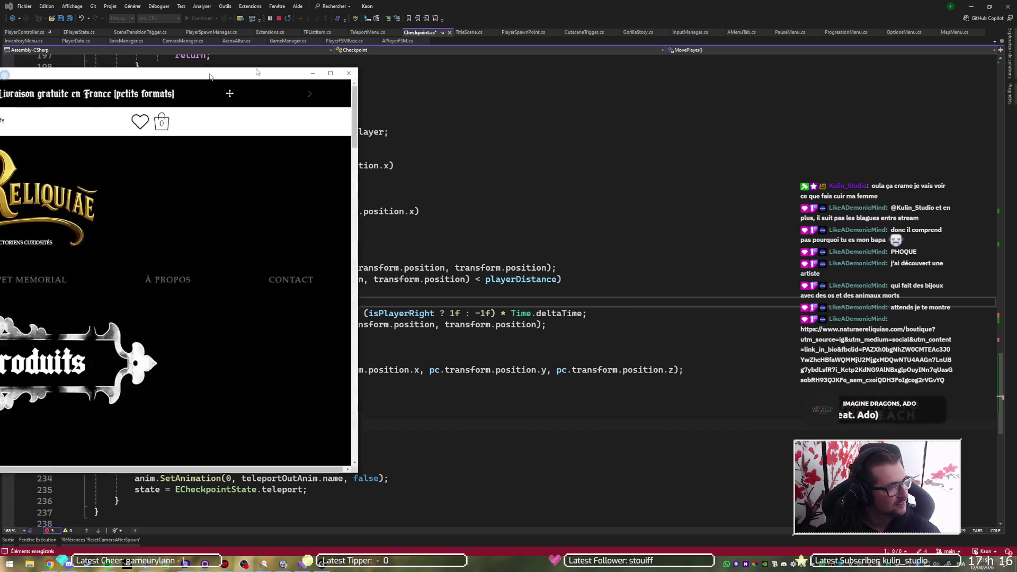
Step: Maximize the Naturae Reliquiae boutique window and scroll through the bone jewellery, e.g. Lepus Tentorium at 40,00 €
{"action": "key", "text": "super+Up"}
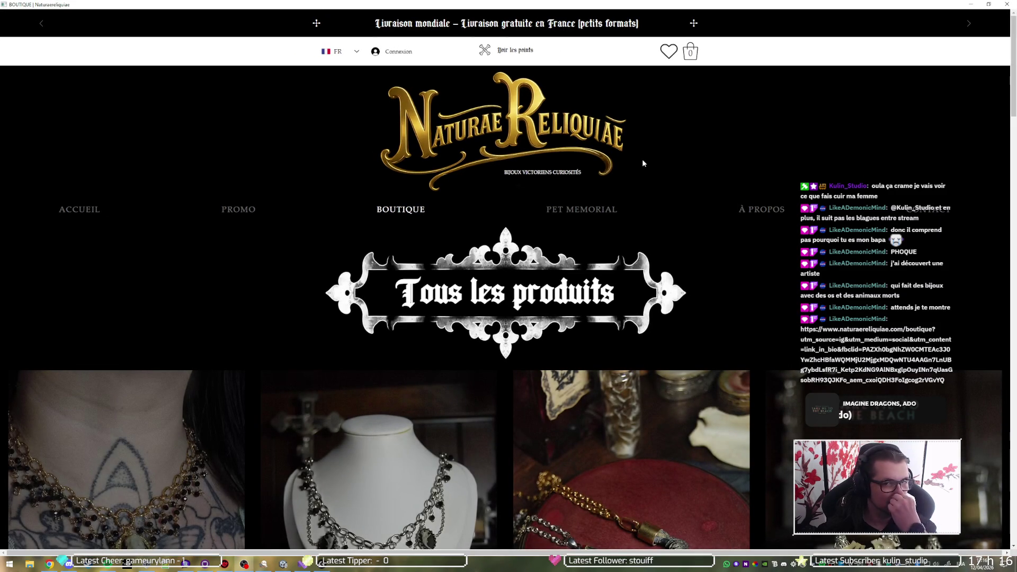
{"action": "scroll", "coordinate": [632, 163], "scroll_direction": "down", "scroll_amount": 3}
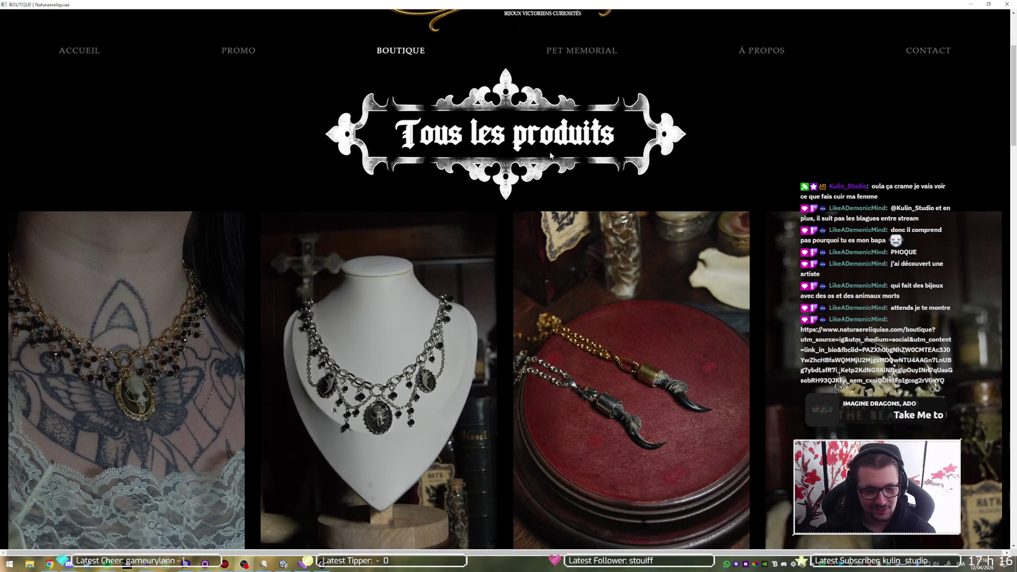
{"action": "scroll", "coordinate": [493, 151], "scroll_direction": "down", "scroll_amount": 3}
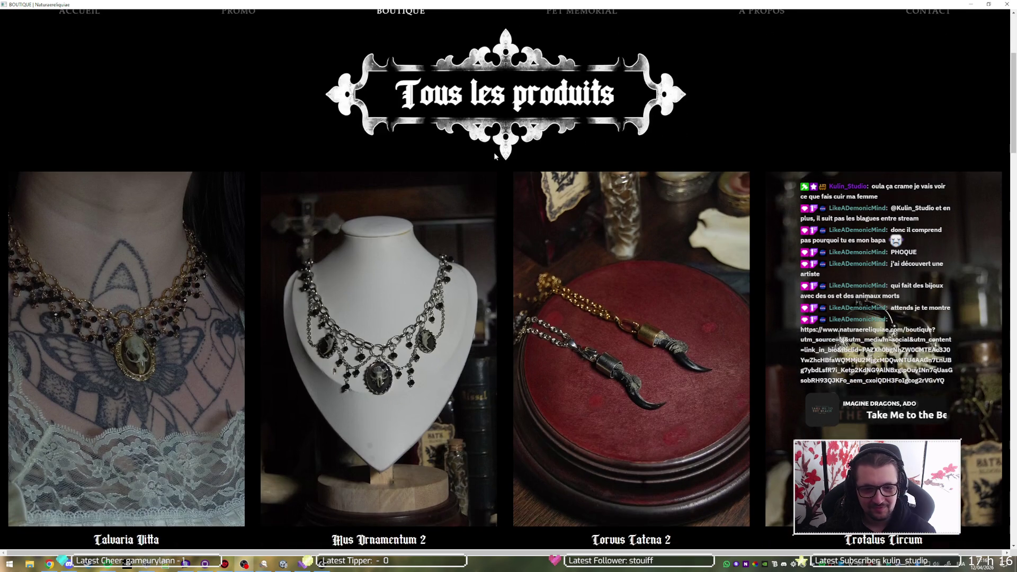
{"action": "scroll", "coordinate": [498, 161], "scroll_direction": "down", "scroll_amount": 3}
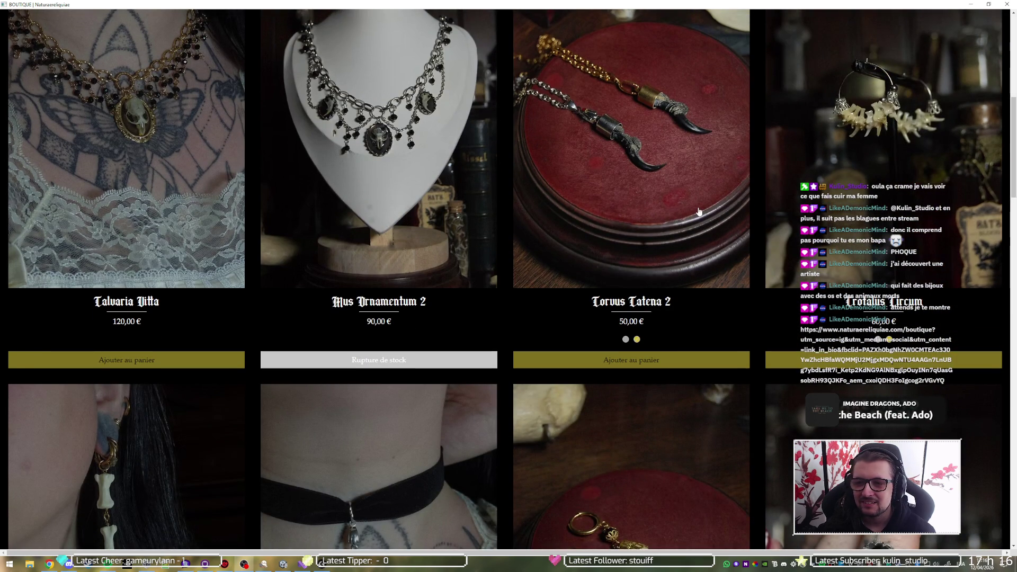
{"action": "scroll", "coordinate": [504, 184], "scroll_direction": "down", "scroll_amount": 3}
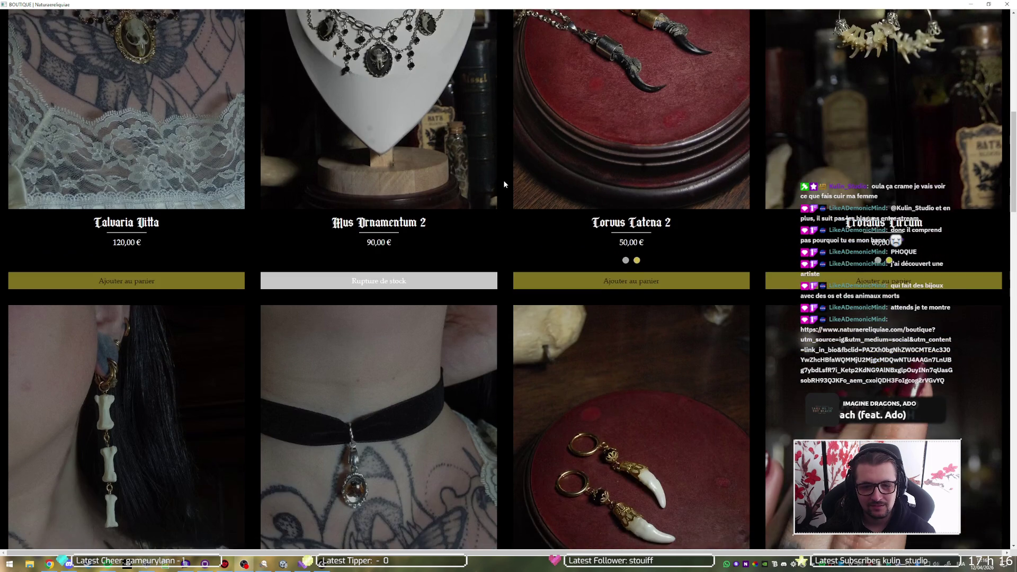
{"action": "scroll", "coordinate": [504, 181], "scroll_direction": "up", "scroll_amount": 3}
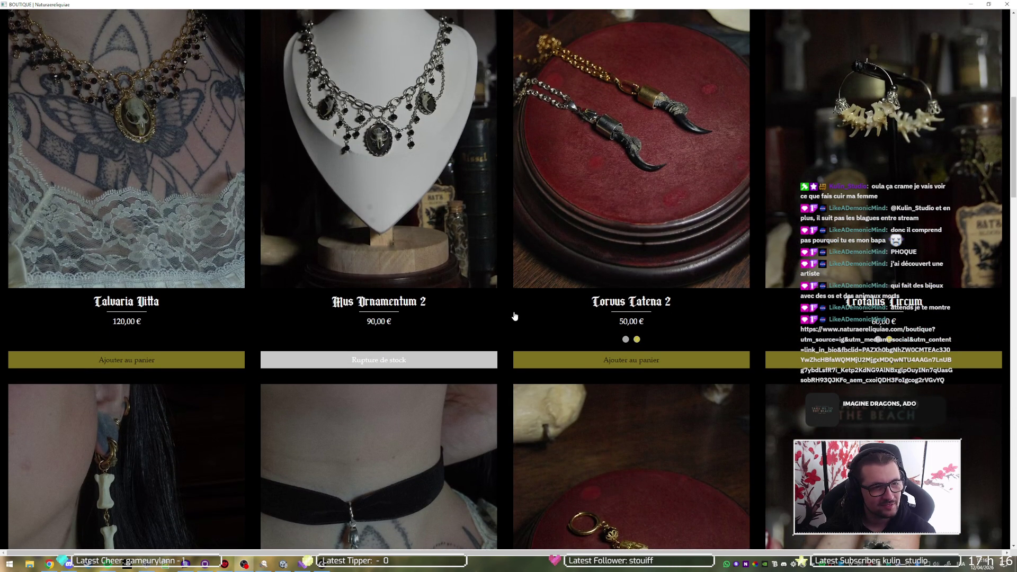
{"action": "scroll", "coordinate": [514, 316], "scroll_direction": "down", "scroll_amount": 6}
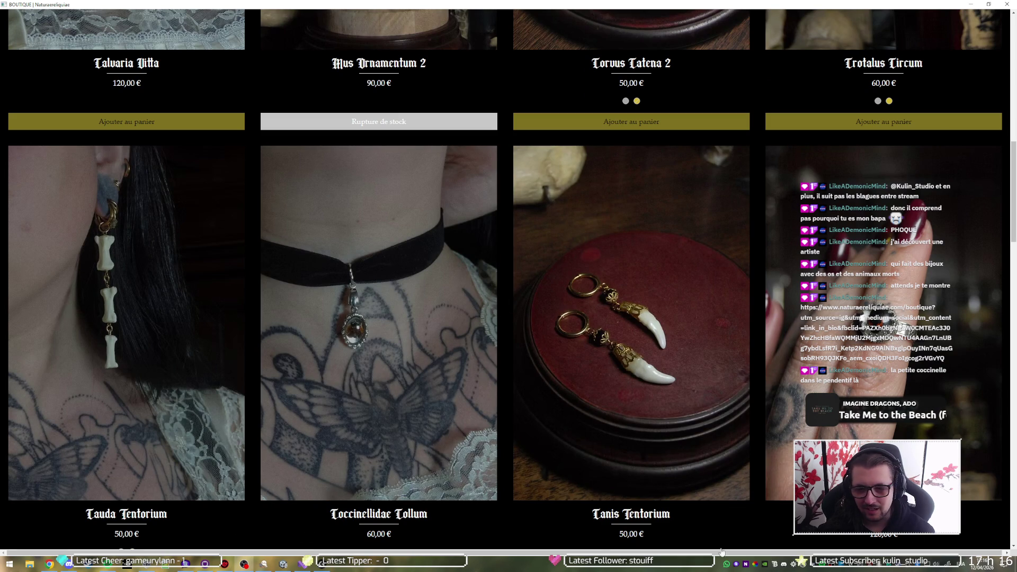
{"action": "scroll", "coordinate": [1015, 430], "scroll_direction": "down", "scroll_amount": 4}
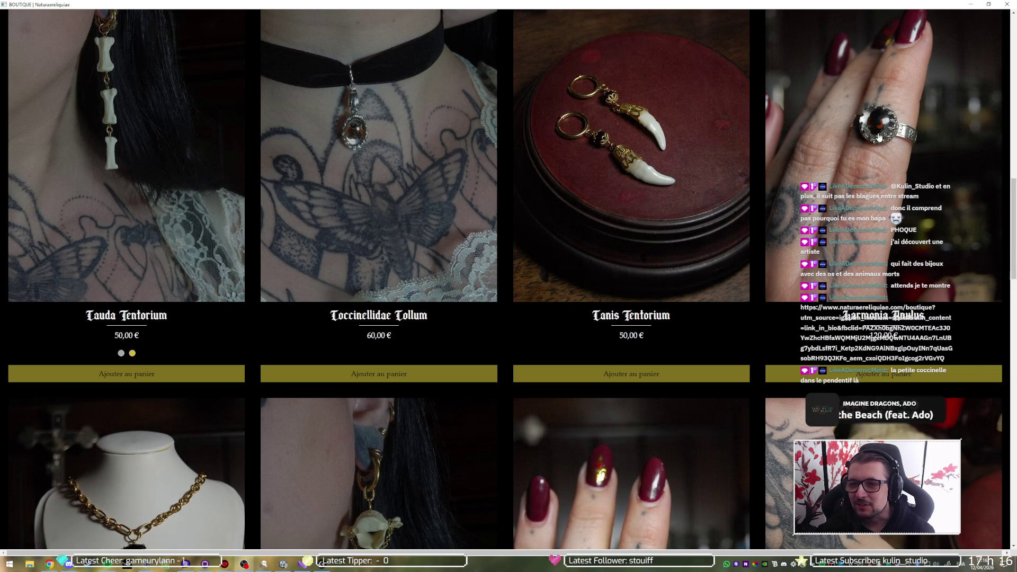
{"action": "scroll", "coordinate": [908, 187], "scroll_direction": "down", "scroll_amount": 3}
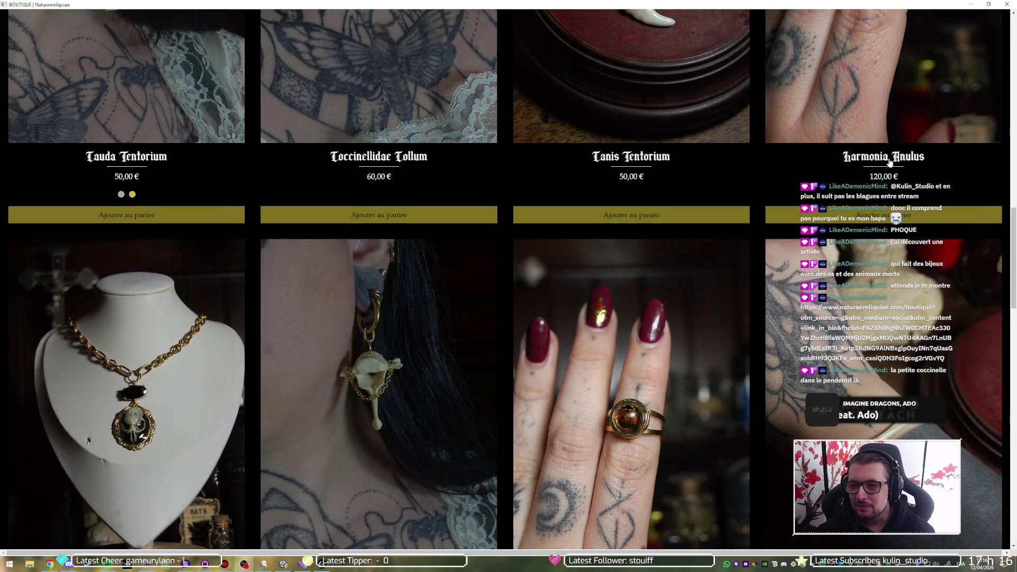
{"action": "scroll", "coordinate": [952, 172], "scroll_direction": "down", "scroll_amount": 1}
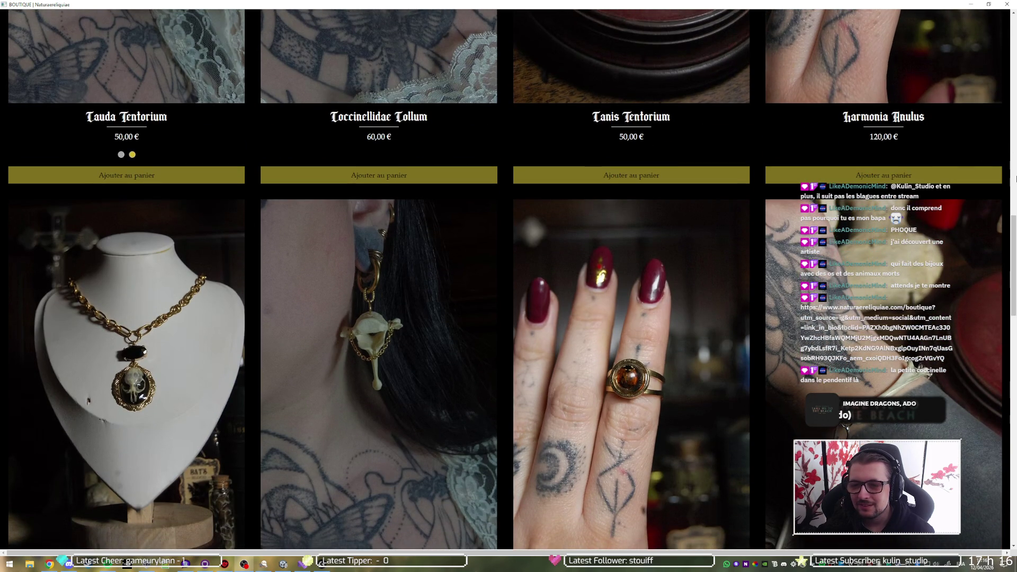
{"action": "scroll", "coordinate": [1015, 245], "scroll_direction": "down", "scroll_amount": 2}
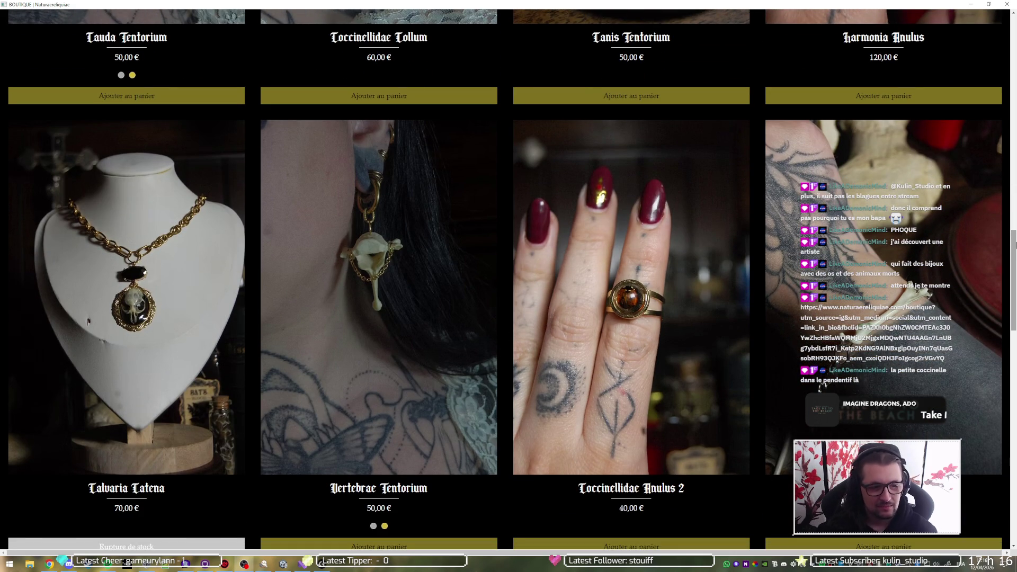
{"action": "scroll", "coordinate": [1014, 252], "scroll_direction": "down", "scroll_amount": 4}
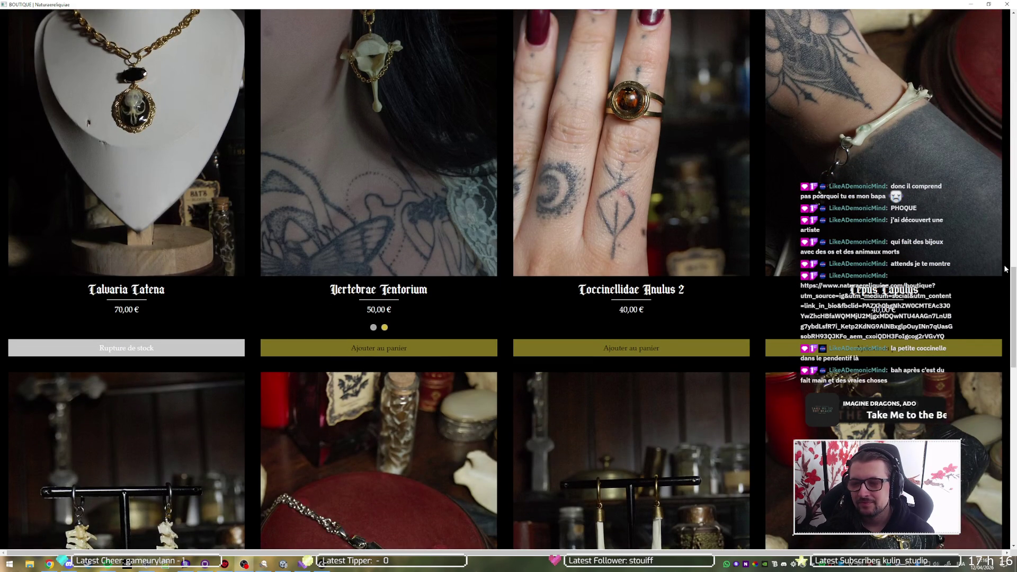
{"action": "scroll", "coordinate": [1009, 263], "scroll_direction": "down", "scroll_amount": 4}
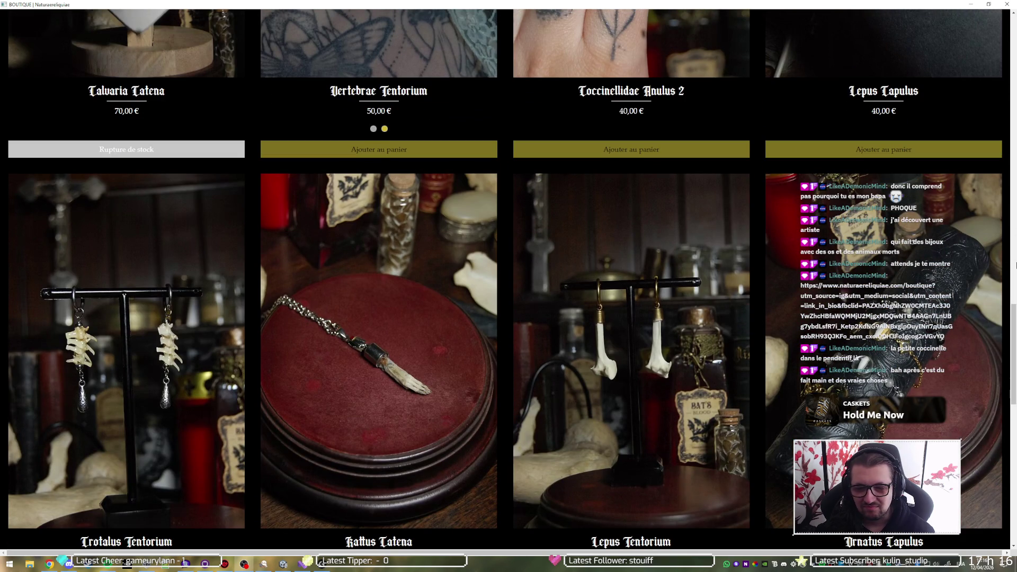
{"action": "scroll", "coordinate": [1015, 265], "scroll_direction": "down", "scroll_amount": 5}
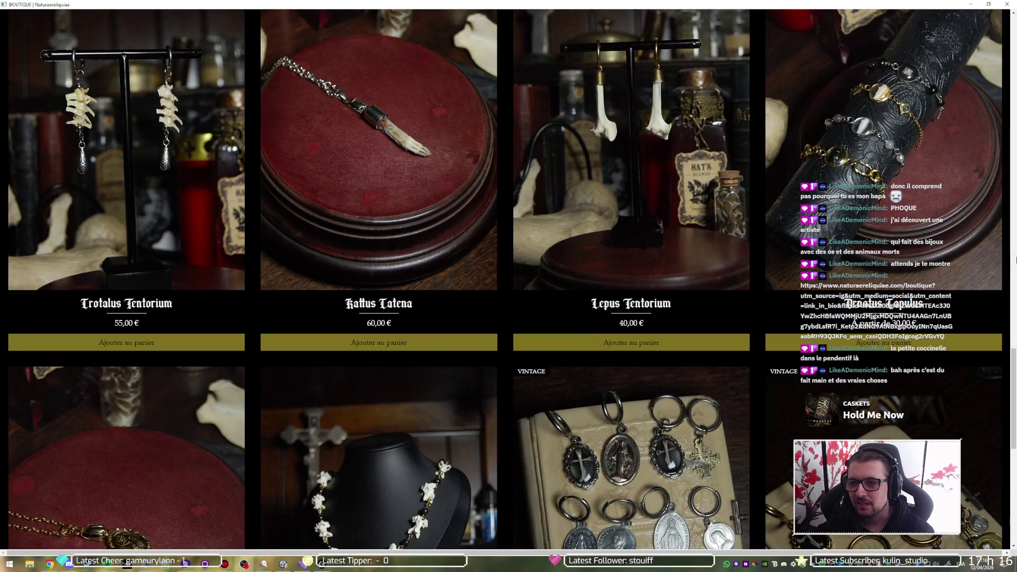
{"action": "scroll", "coordinate": [1015, 259], "scroll_direction": "down", "scroll_amount": 3}
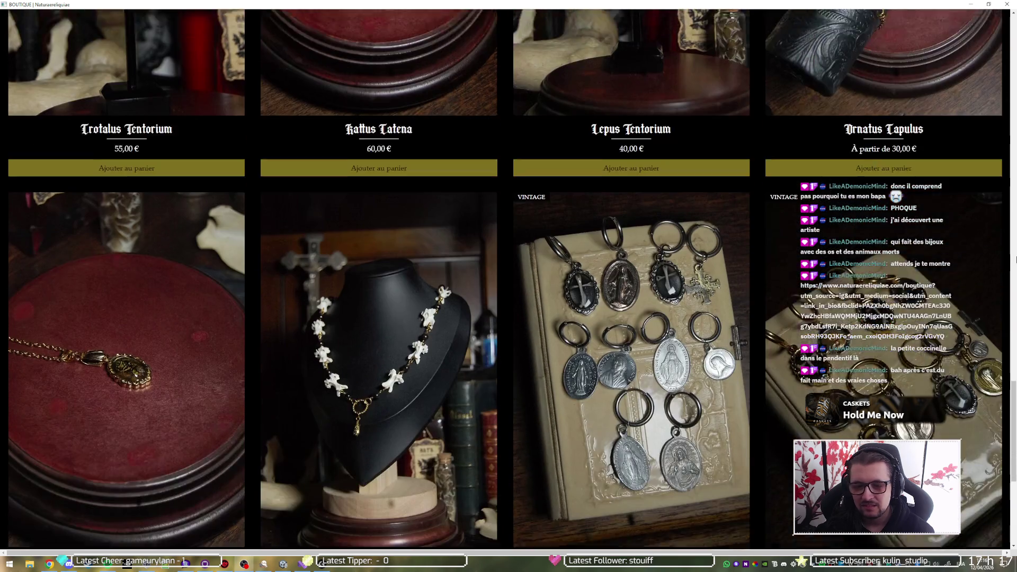
{"action": "scroll", "coordinate": [1015, 259], "scroll_direction": "down", "scroll_amount": 2}
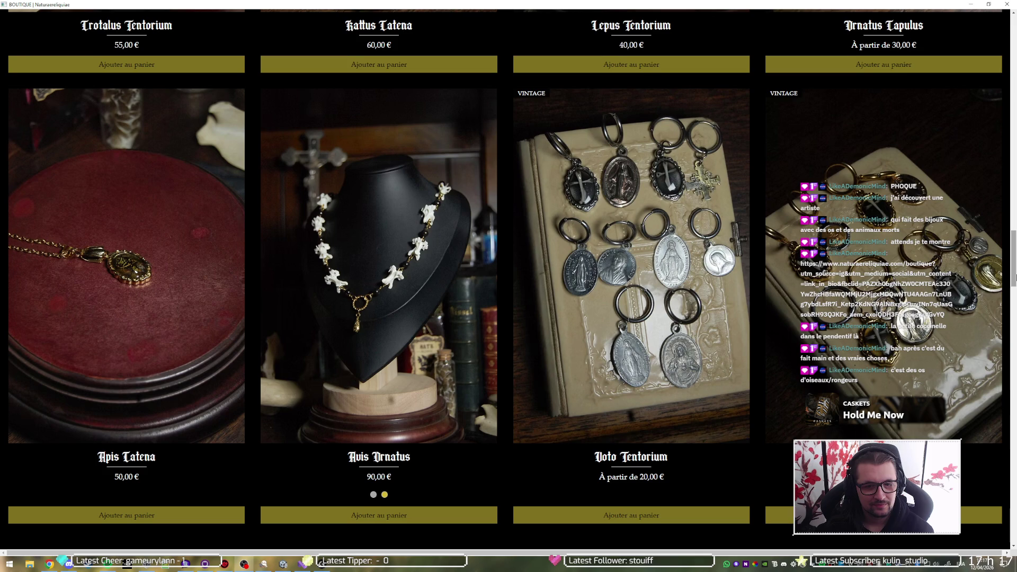
Step: Scroll past Boites mystères to the bone rings such as Calvaria Anulus at 65,00 €
{"action": "scroll", "coordinate": [1015, 276], "scroll_direction": "down", "scroll_amount": 2}
{"action": "scroll", "coordinate": [1015, 276], "scroll_direction": "down", "scroll_amount": 1}
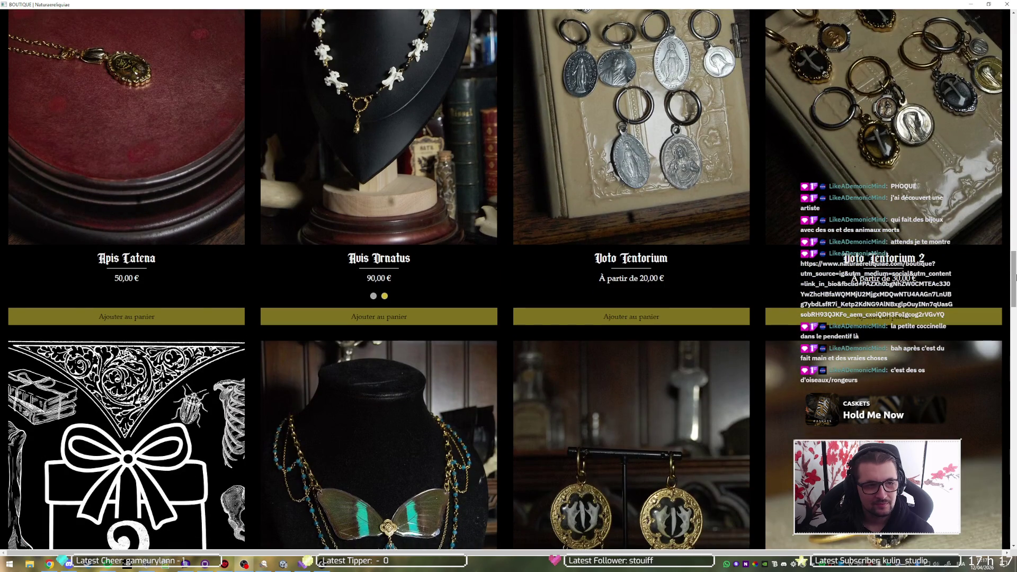
{"action": "scroll", "coordinate": [1015, 276], "scroll_direction": "down", "scroll_amount": 5}
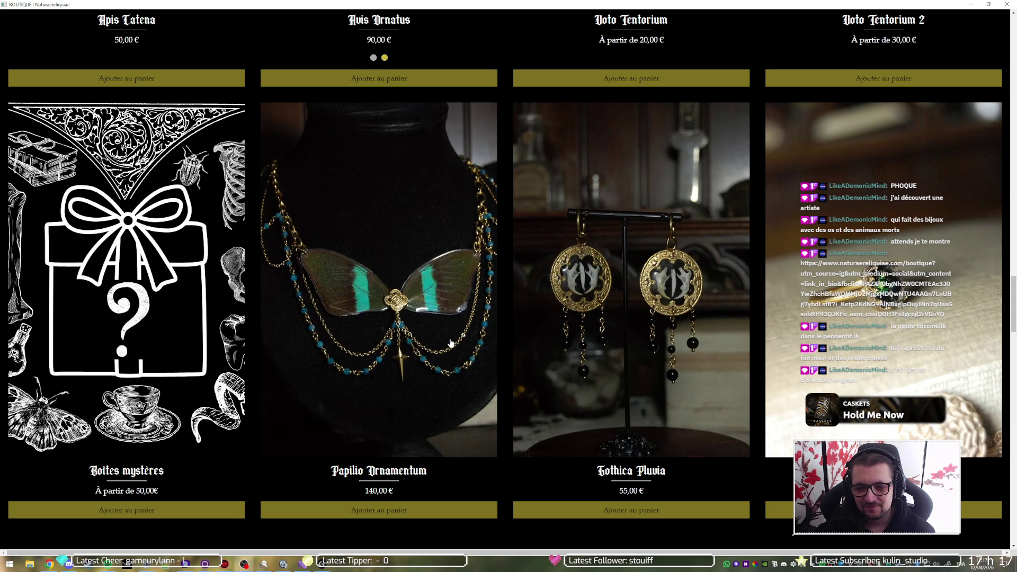
{"action": "scroll", "coordinate": [1015, 306], "scroll_direction": "down", "scroll_amount": 4}
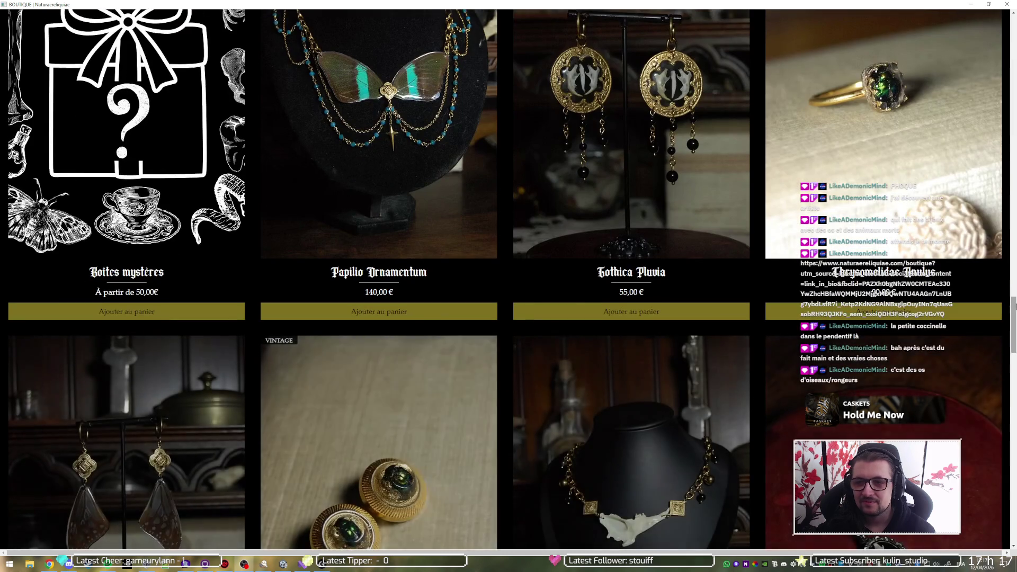
{"action": "scroll", "coordinate": [1015, 293], "scroll_direction": "down", "scroll_amount": 2}
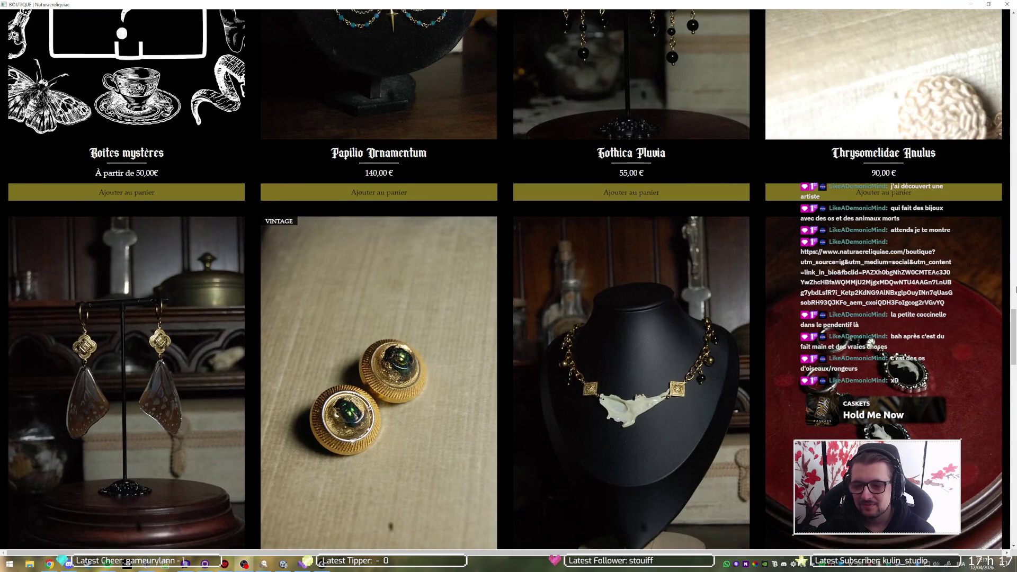
{"action": "scroll", "coordinate": [1015, 290], "scroll_direction": "down", "scroll_amount": 3}
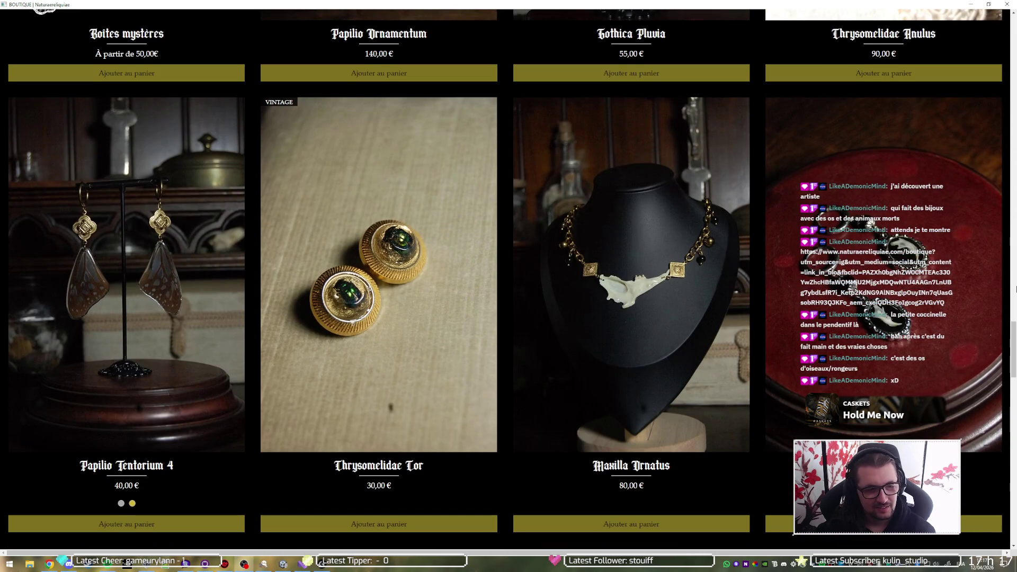
{"action": "scroll", "coordinate": [1015, 289], "scroll_direction": "down", "scroll_amount": 7}
{"action": "scroll", "coordinate": [1014, 290], "scroll_direction": "down", "scroll_amount": 8}
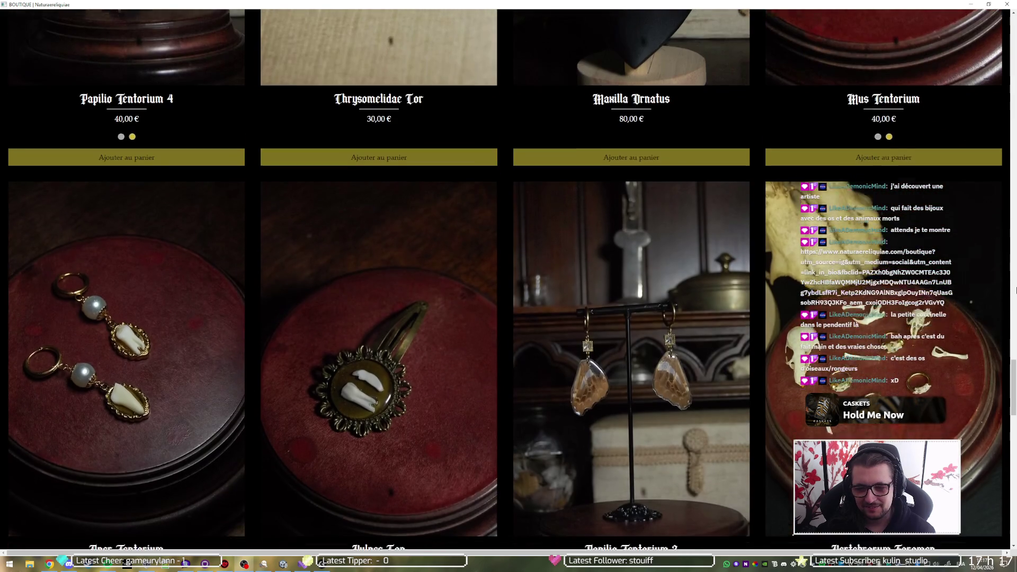
{"action": "scroll", "coordinate": [1015, 290], "scroll_direction": "down", "scroll_amount": 5}
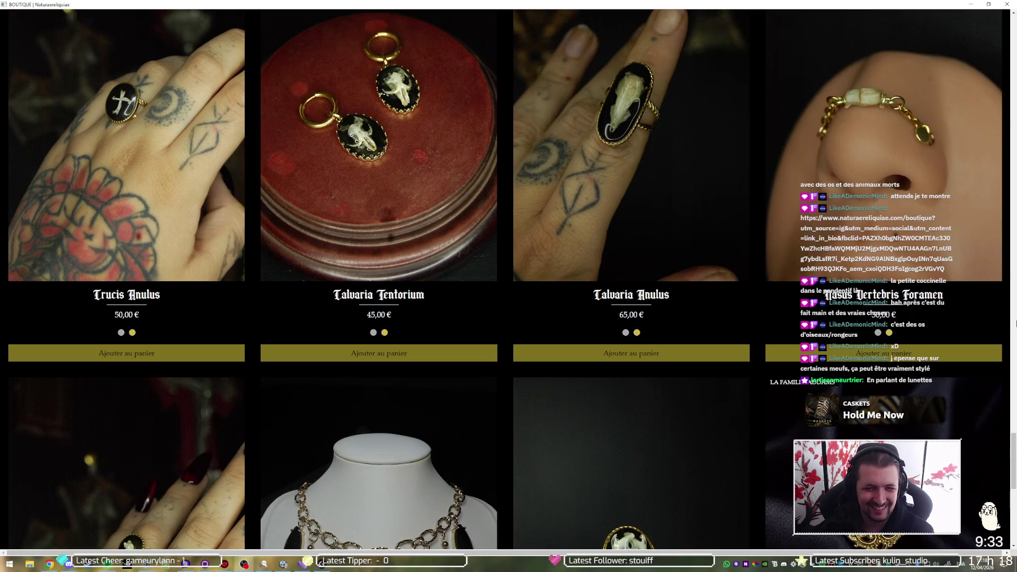
Step: Scroll the Boutique product grid all the way down to the footer
{"action": "scroll", "coordinate": [1014, 323], "scroll_direction": "down", "scroll_amount": 3}
{"action": "scroll", "coordinate": [1013, 321], "scroll_direction": "up", "scroll_amount": 2}
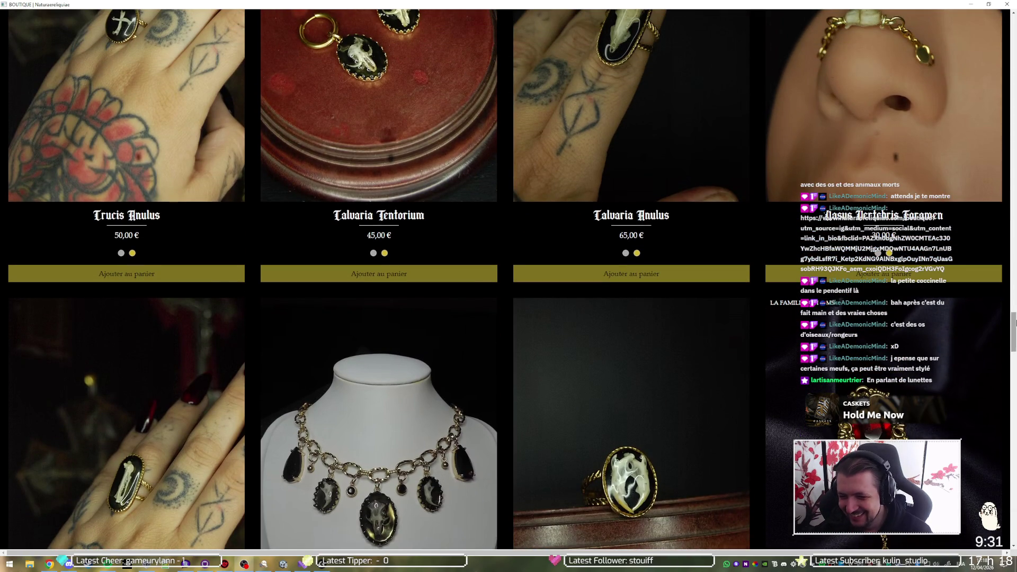
{"action": "scroll", "coordinate": [1013, 322], "scroll_direction": "down", "scroll_amount": 3}
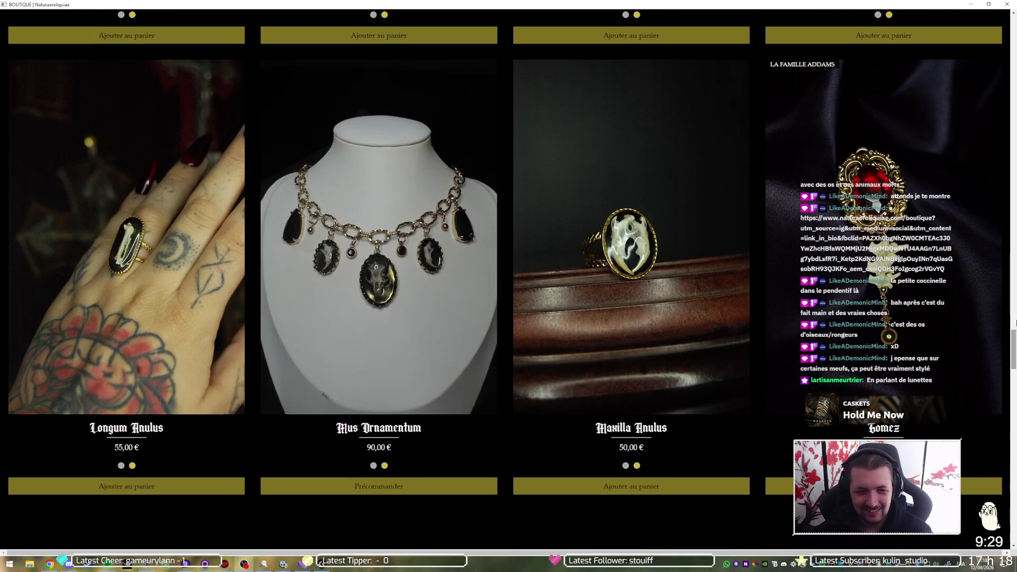
{"action": "scroll", "coordinate": [1014, 320], "scroll_direction": "down", "scroll_amount": 6}
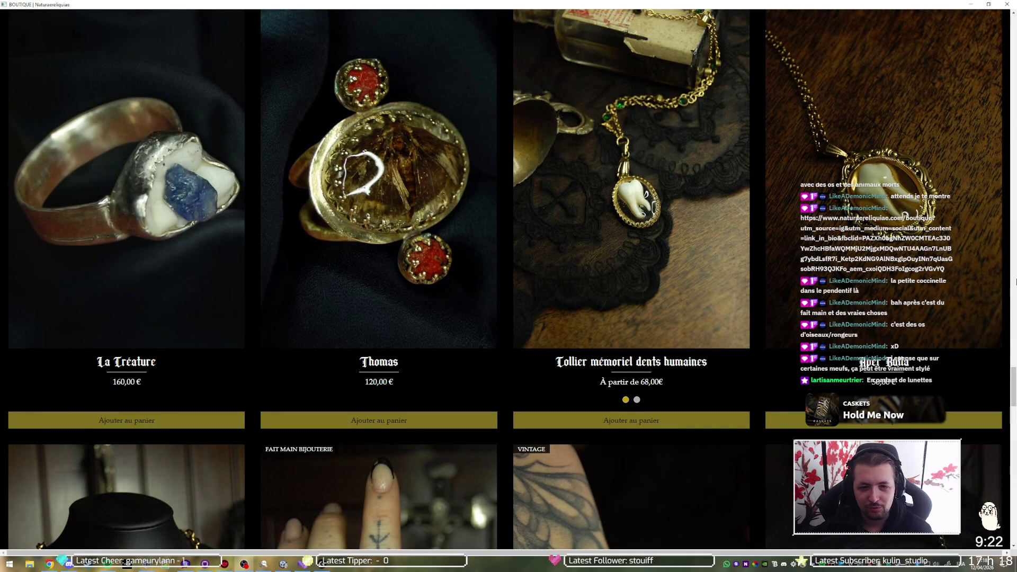
{"action": "scroll", "coordinate": [1015, 282], "scroll_direction": "down", "scroll_amount": 5}
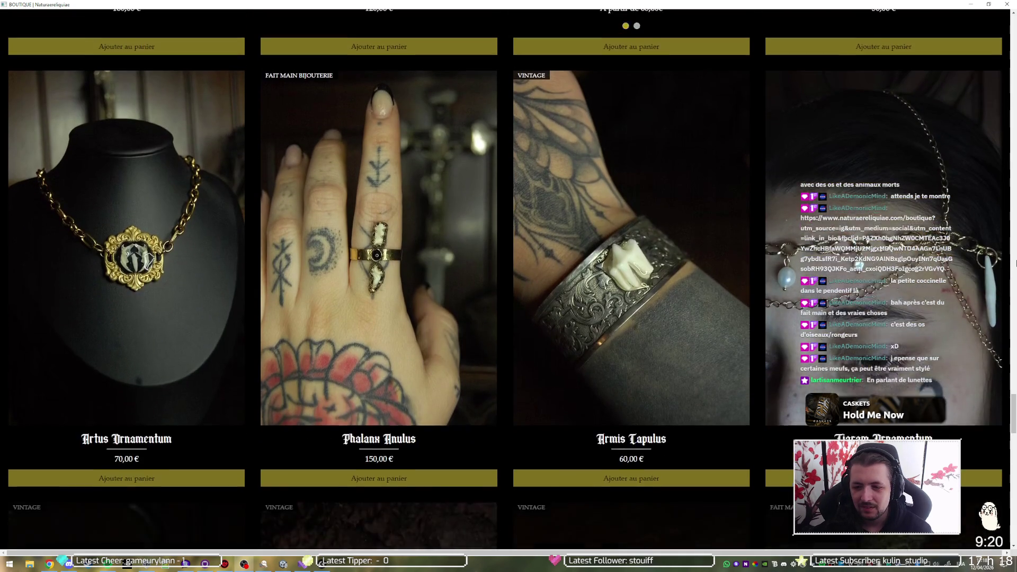
{"action": "scroll", "coordinate": [1015, 263], "scroll_direction": "up", "scroll_amount": 3}
{"action": "scroll", "coordinate": [1014, 263], "scroll_direction": "down", "scroll_amount": 2}
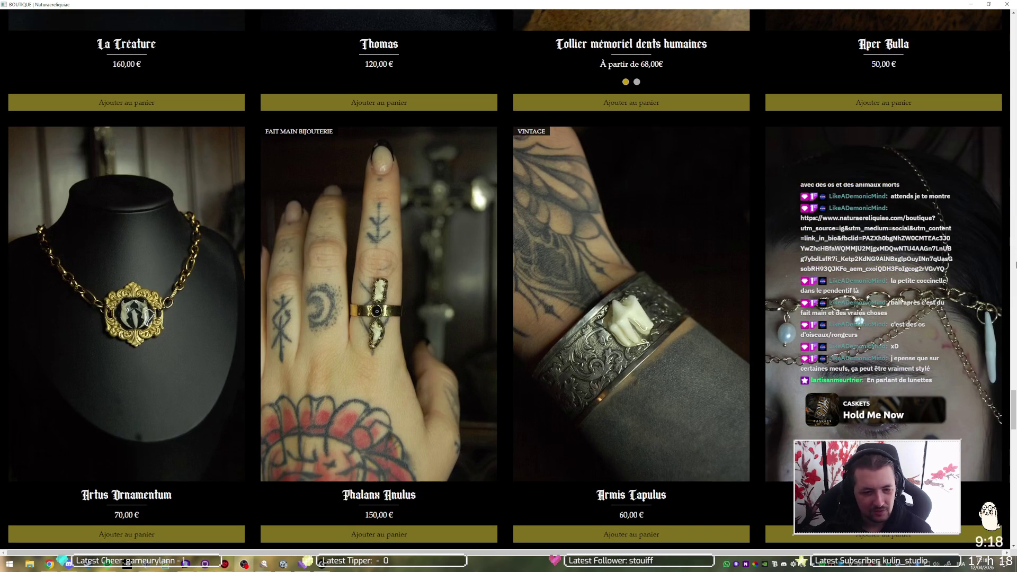
{"action": "scroll", "coordinate": [1014, 263], "scroll_direction": "down", "scroll_amount": 10}
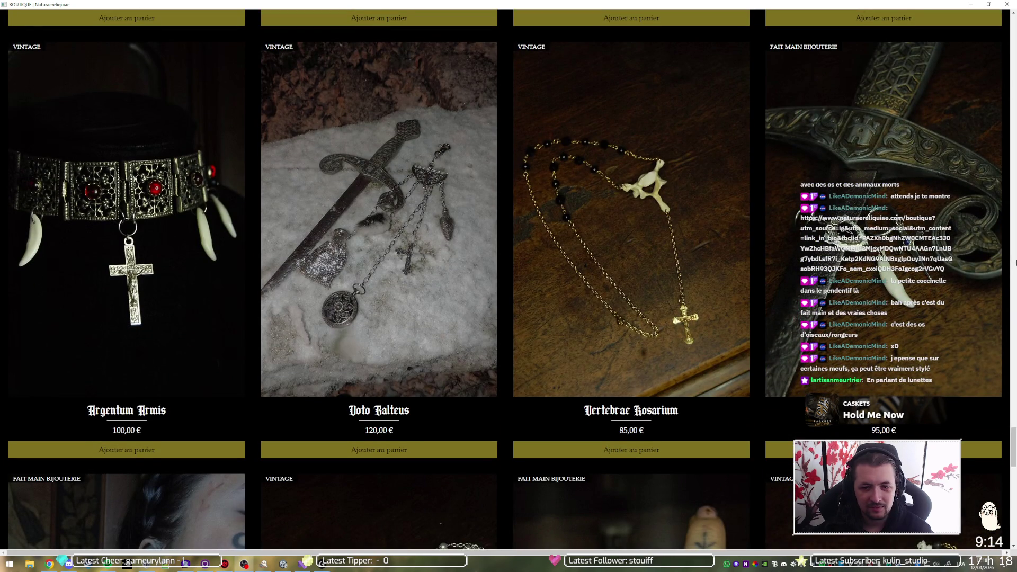
{"action": "scroll", "coordinate": [1015, 263], "scroll_direction": "down", "scroll_amount": 3}
{"action": "scroll", "coordinate": [1014, 261], "scroll_direction": "down", "scroll_amount": 2}
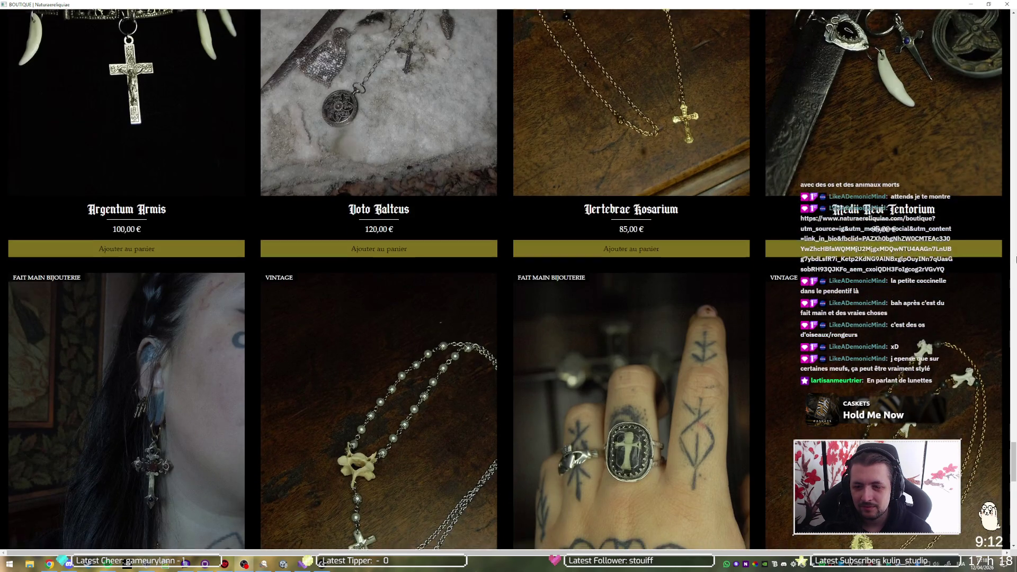
{"action": "scroll", "coordinate": [1015, 261], "scroll_direction": "down", "scroll_amount": 4}
{"action": "scroll", "coordinate": [1014, 259], "scroll_direction": "down", "scroll_amount": 2}
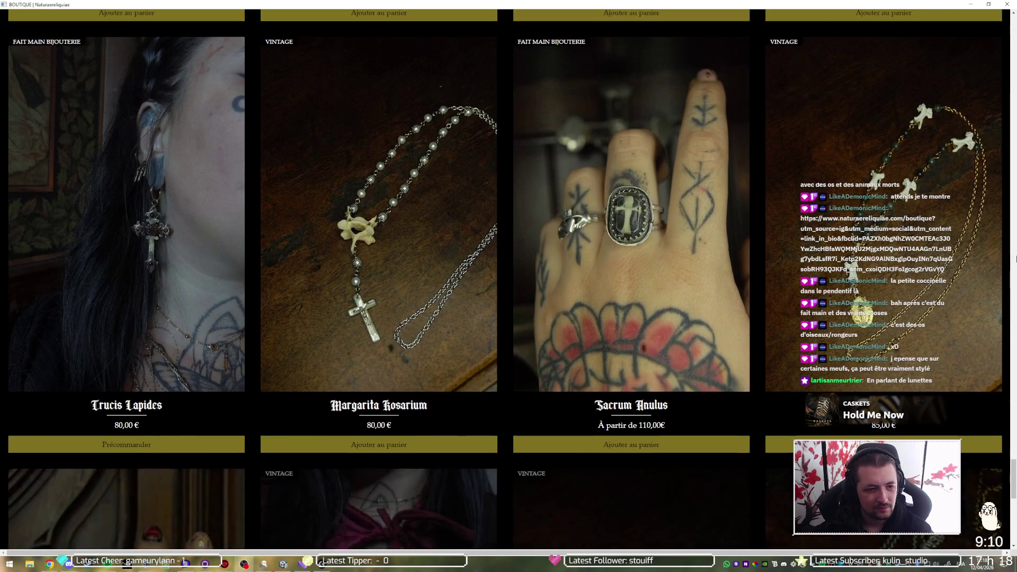
{"action": "scroll", "coordinate": [1014, 260], "scroll_direction": "down", "scroll_amount": 12}
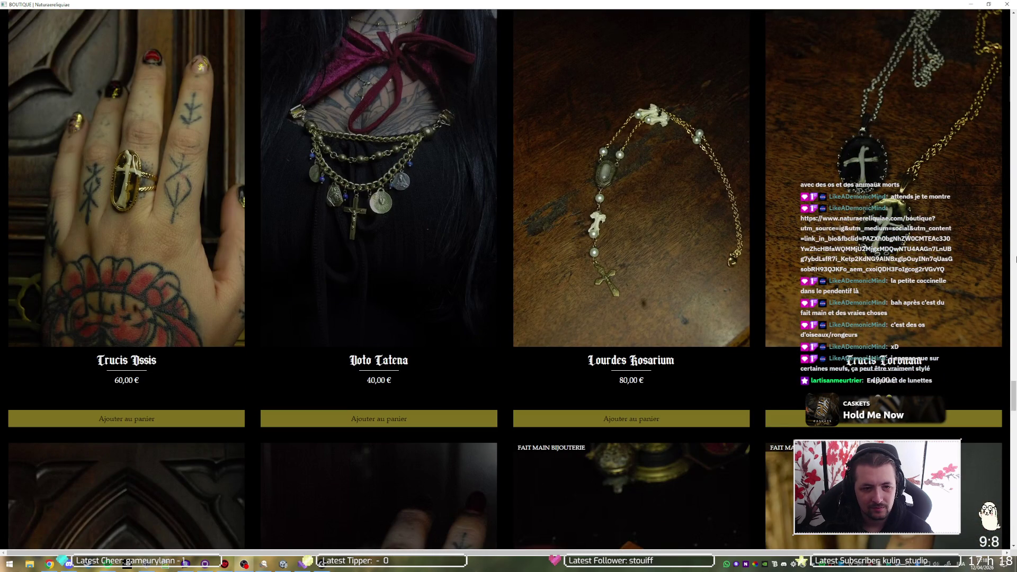
{"action": "scroll", "coordinate": [1015, 259], "scroll_direction": "down", "scroll_amount": 10}
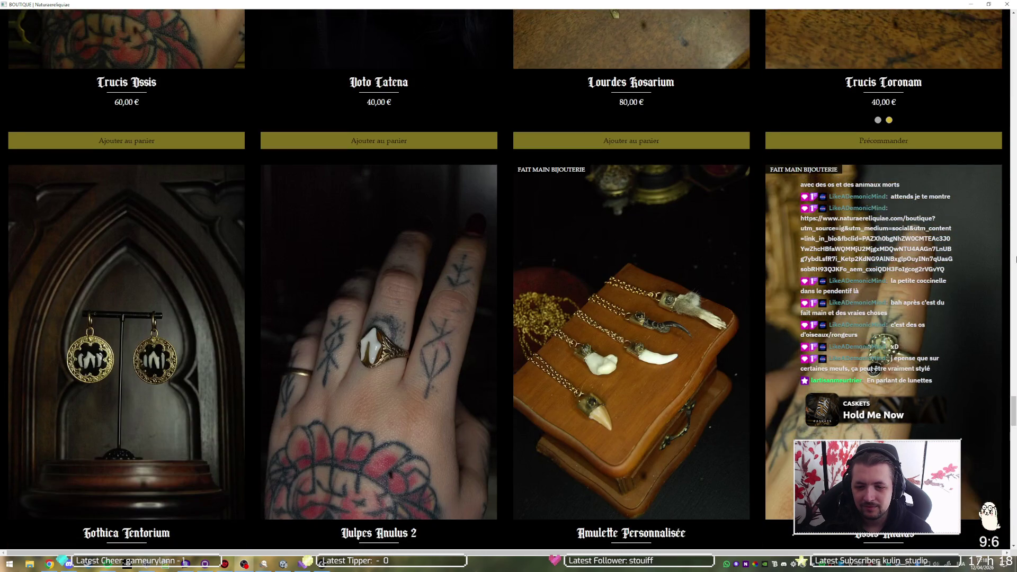
{"action": "scroll", "coordinate": [1015, 259], "scroll_direction": "down", "scroll_amount": 4}
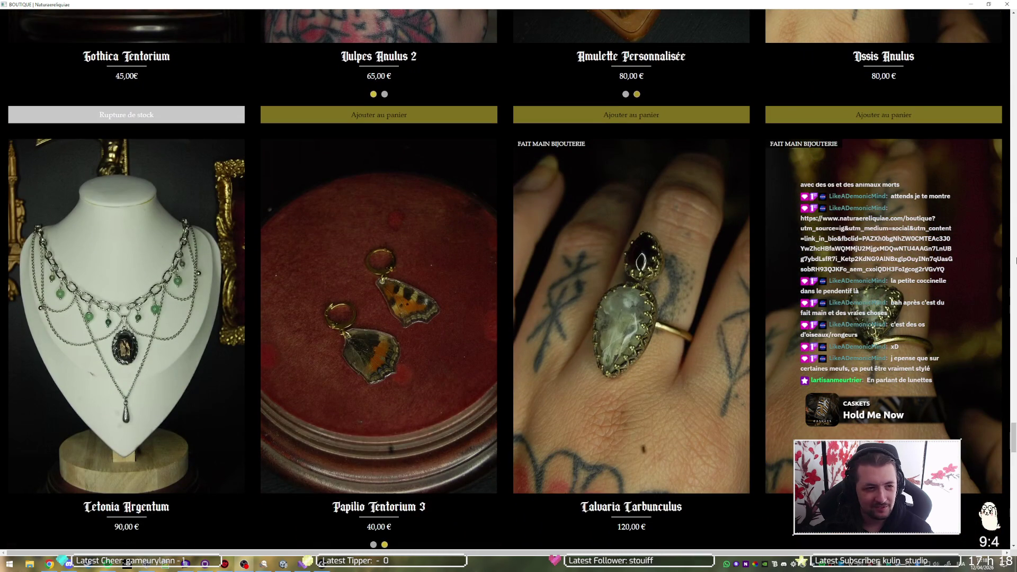
{"action": "scroll", "coordinate": [1015, 261], "scroll_direction": "down", "scroll_amount": 9}
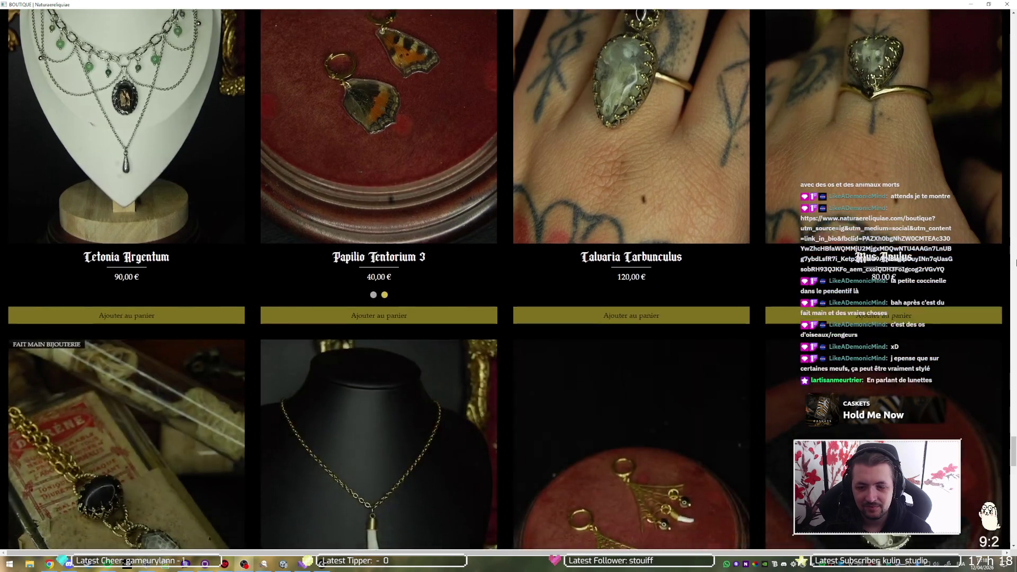
{"action": "scroll", "coordinate": [1015, 262], "scroll_direction": "down", "scroll_amount": 20}
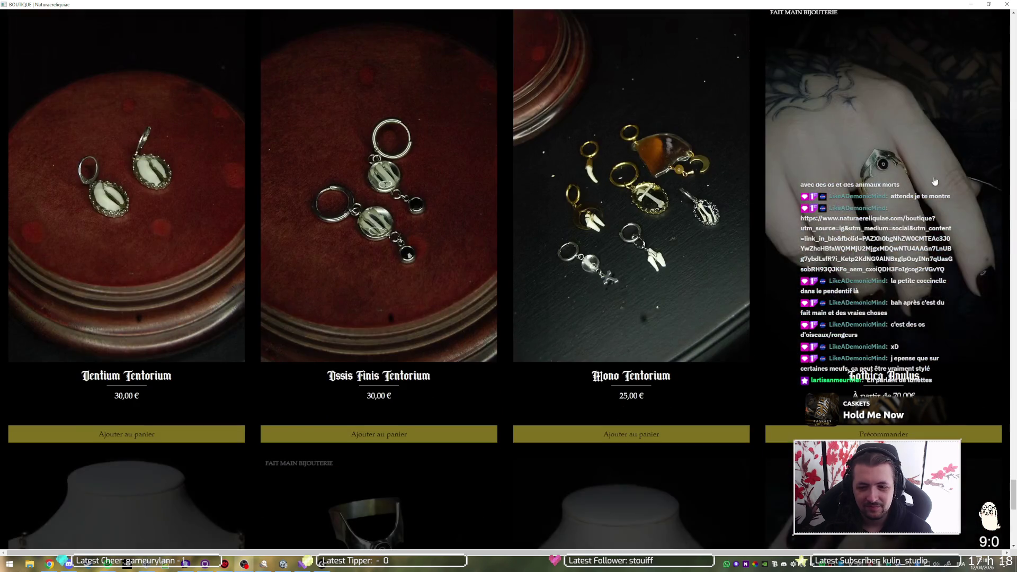
{"action": "scroll", "coordinate": [820, 256], "scroll_direction": "down", "scroll_amount": 15}
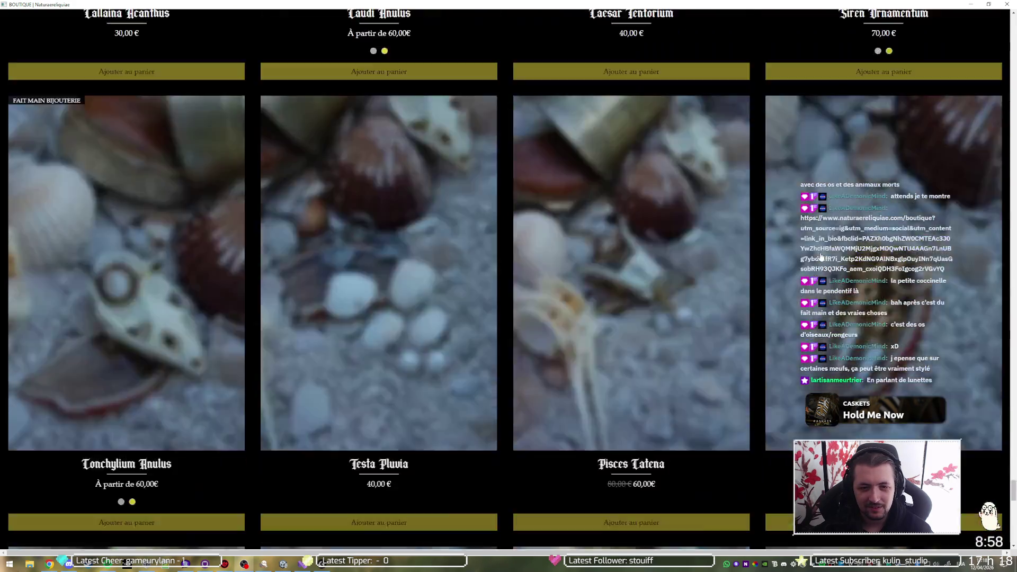
{"action": "scroll", "coordinate": [820, 257], "scroll_direction": "down", "scroll_amount": 10}
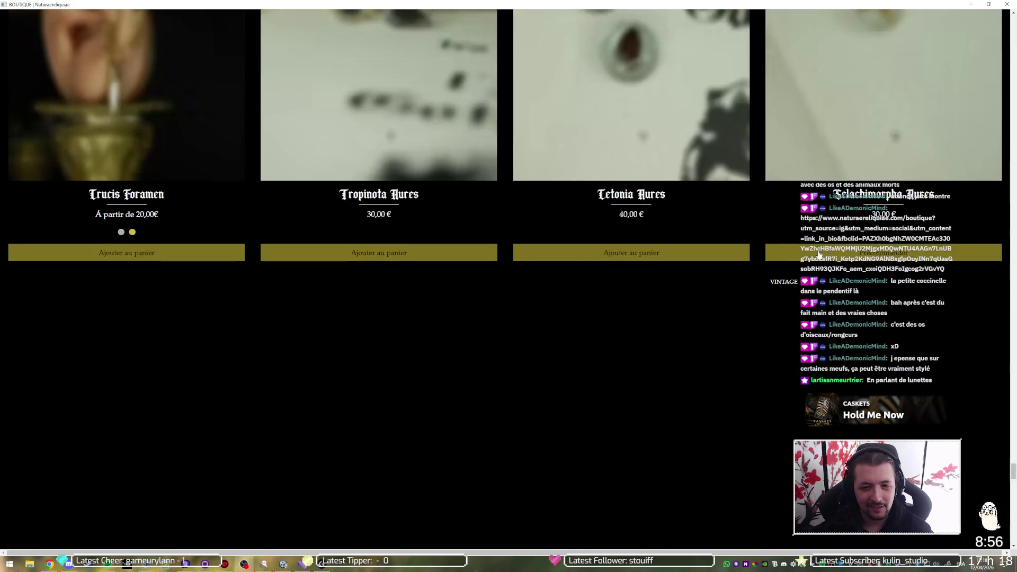
{"action": "scroll", "coordinate": [818, 260], "scroll_direction": "down", "scroll_amount": 5}
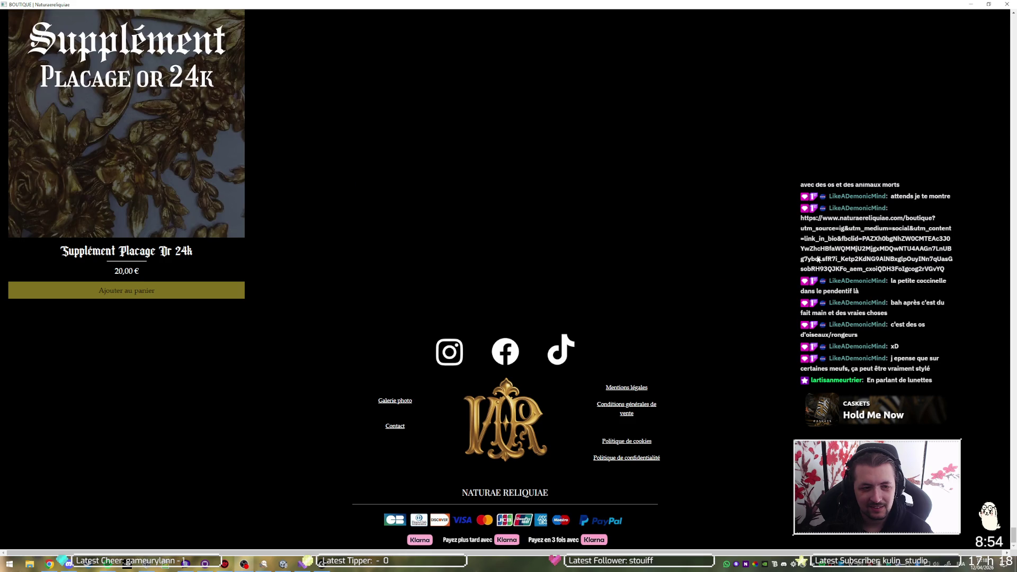
Step: Scroll back up and open the Cervus Candelabrum product page priced at 50,00€
{"action": "scroll", "coordinate": [715, 322], "scroll_direction": "up", "scroll_amount": 3}
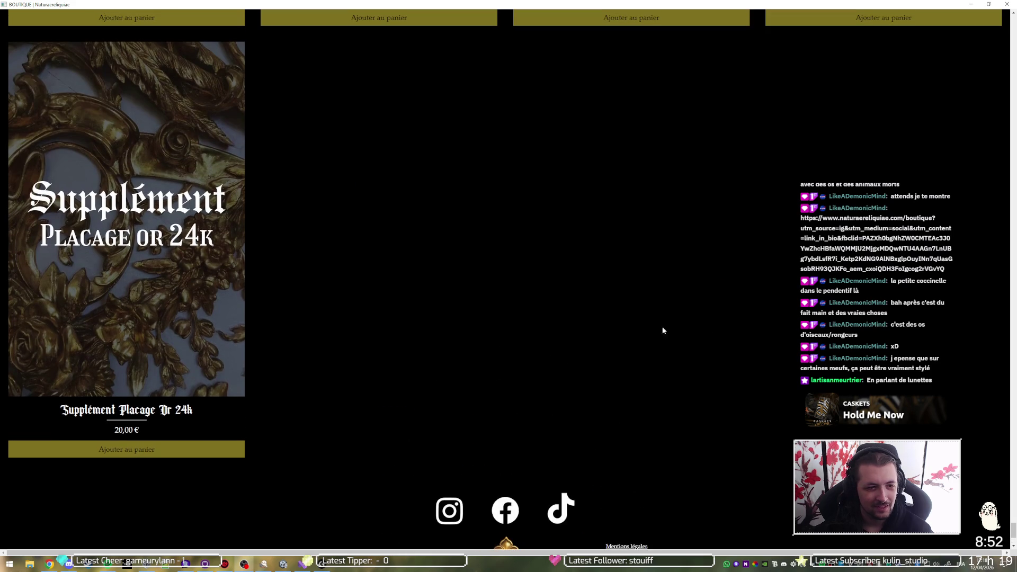
{"action": "scroll", "coordinate": [489, 364], "scroll_direction": "up", "scroll_amount": 2}
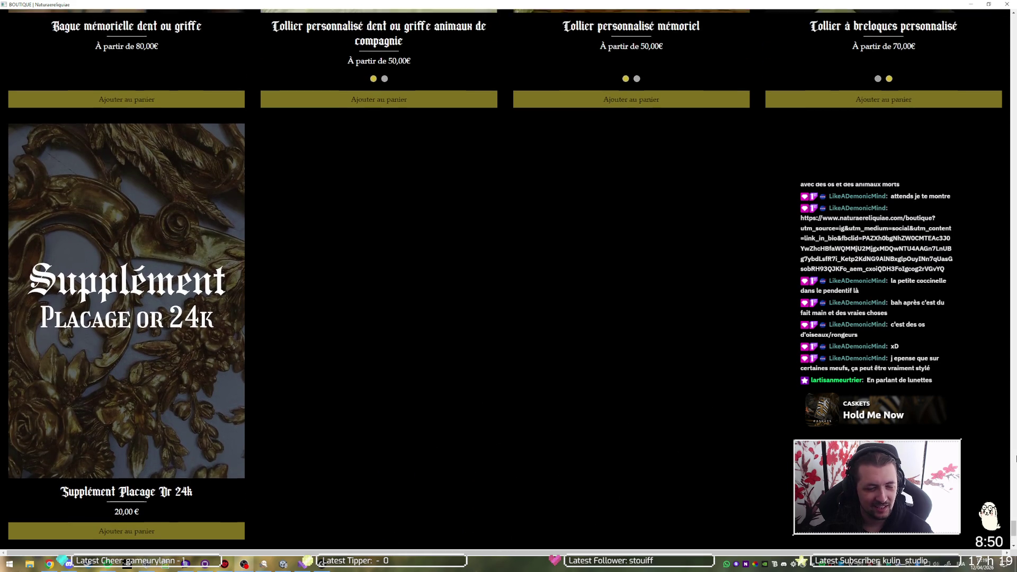
{"action": "scroll", "coordinate": [505, 318], "scroll_direction": "up", "scroll_amount": 5}
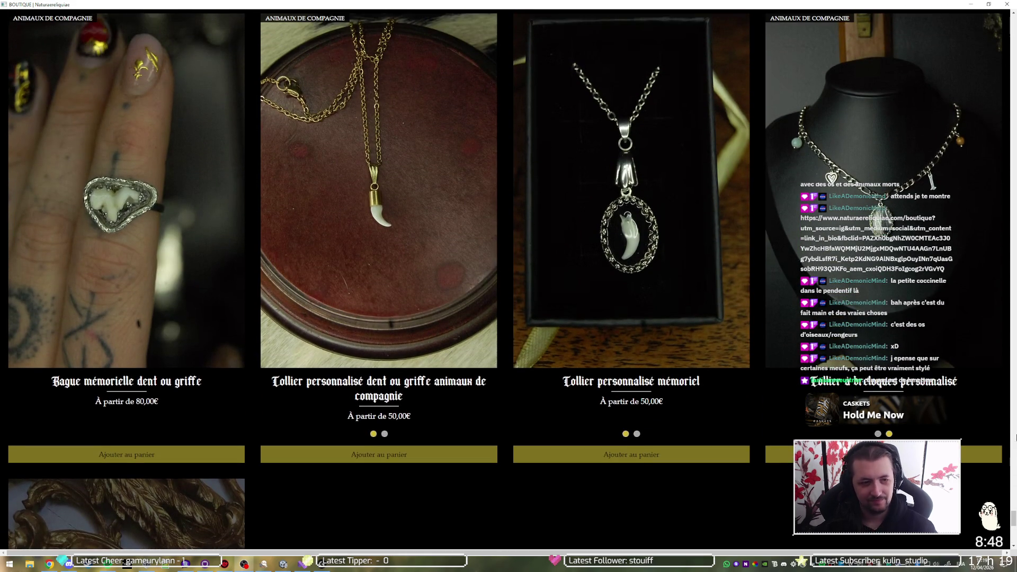
{"action": "scroll", "coordinate": [505, 318], "scroll_direction": "up", "scroll_amount": 6}
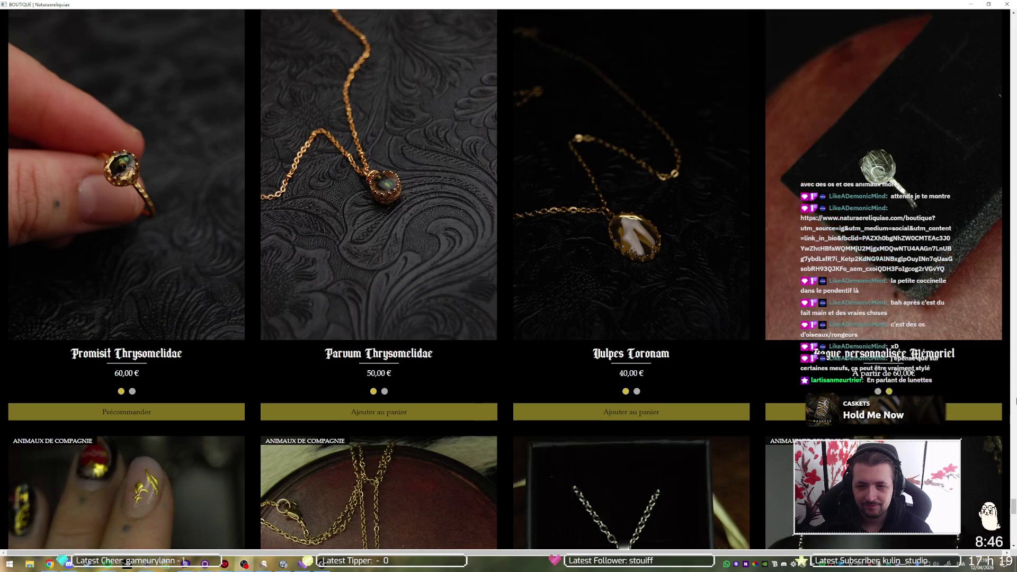
{"action": "scroll", "coordinate": [506, 317], "scroll_direction": "up", "scroll_amount": 3}
{"action": "scroll", "coordinate": [505, 317], "scroll_direction": "up", "scroll_amount": 4}
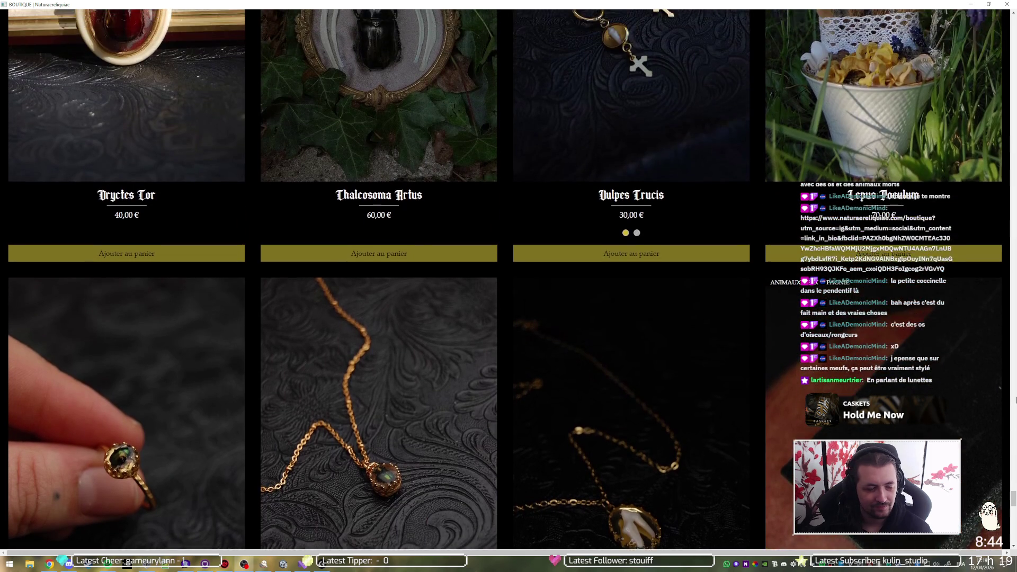
{"action": "scroll", "coordinate": [505, 318], "scroll_direction": "up", "scroll_amount": 8}
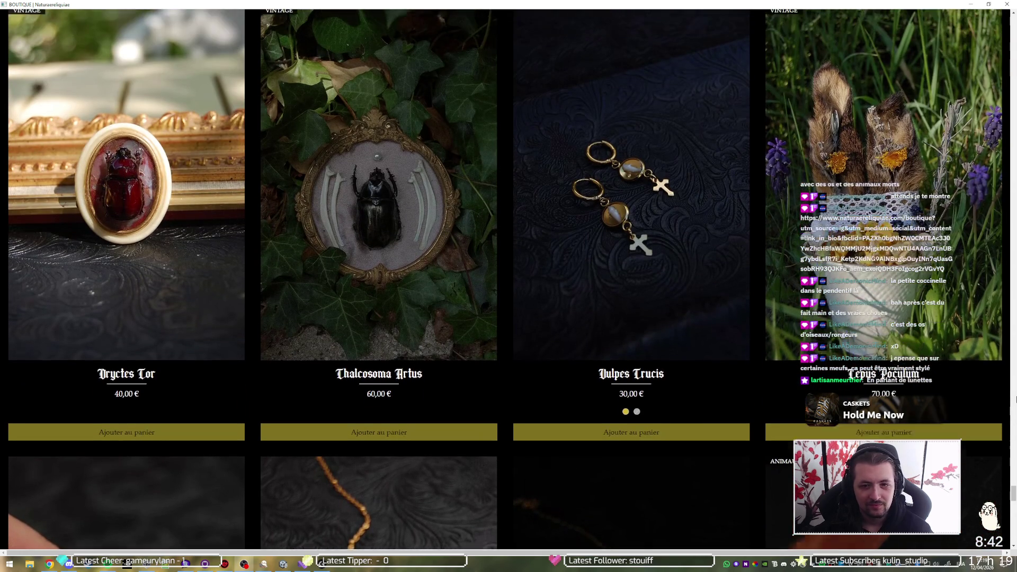
{"action": "scroll", "coordinate": [506, 318], "scroll_direction": "up", "scroll_amount": 3}
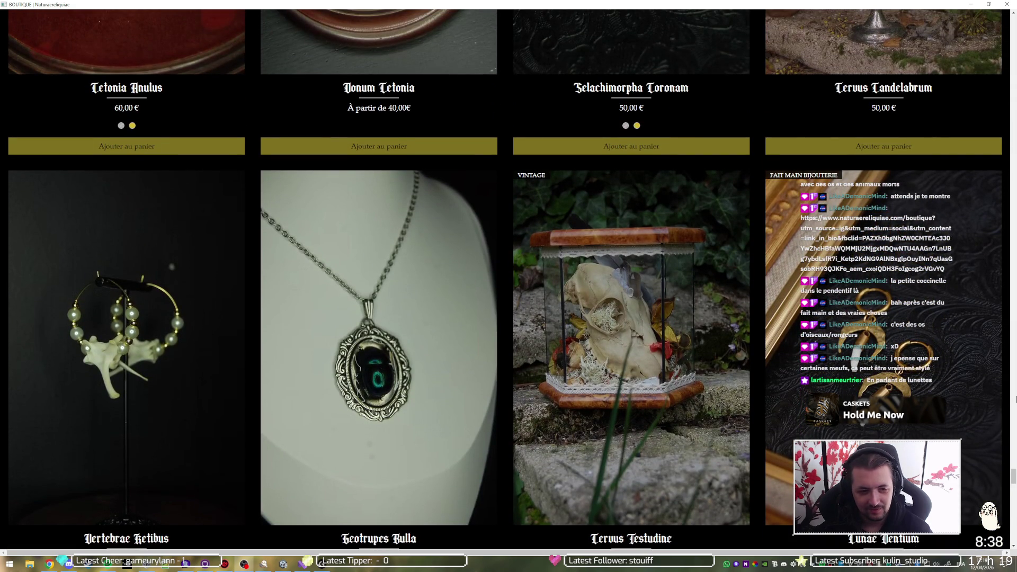
{"action": "scroll", "coordinate": [505, 318], "scroll_direction": "up", "scroll_amount": 8}
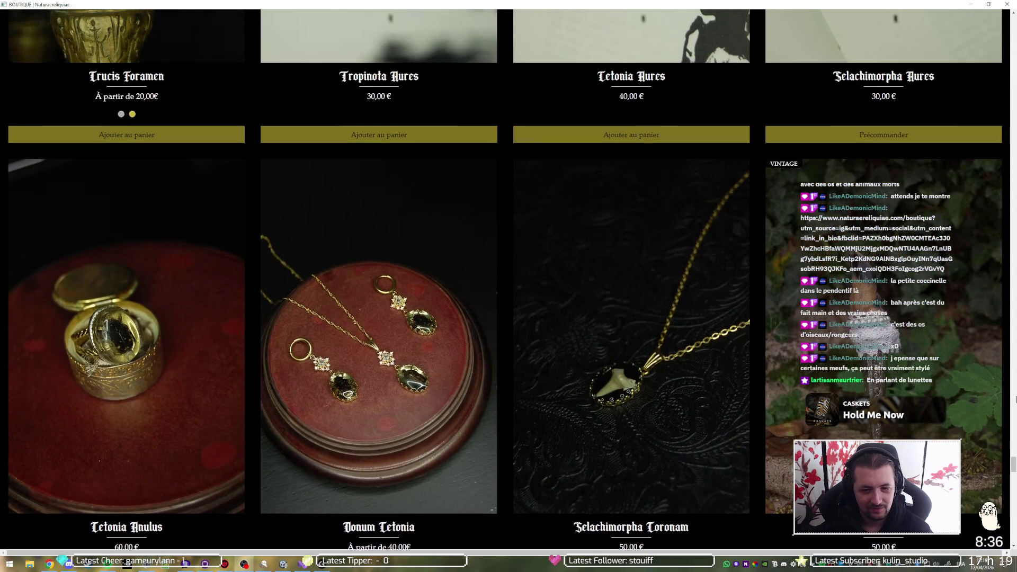
{"action": "scroll", "coordinate": [505, 280], "scroll_direction": "up", "scroll_amount": 2}
{"action": "scroll", "coordinate": [505, 280], "scroll_direction": "down", "scroll_amount": 2}
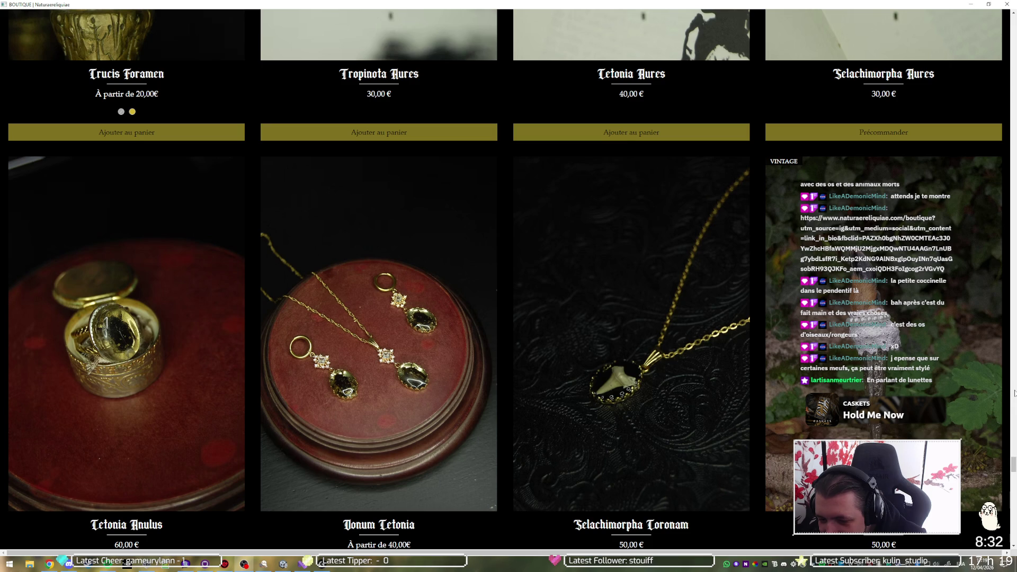
{"action": "scroll", "coordinate": [1015, 352], "scroll_direction": "up", "scroll_amount": 3}
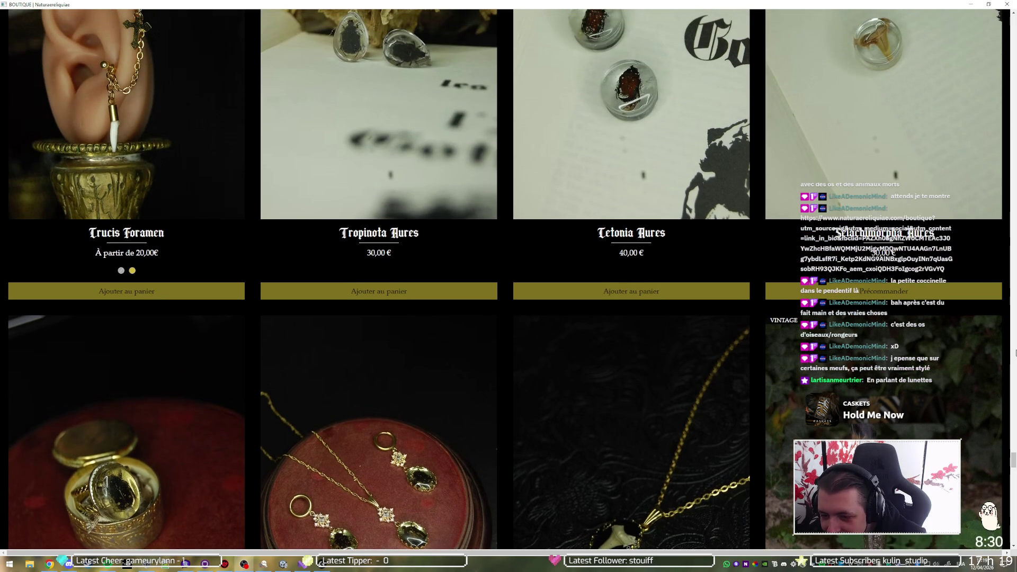
{"action": "scroll", "coordinate": [1015, 352], "scroll_direction": "down", "scroll_amount": 1}
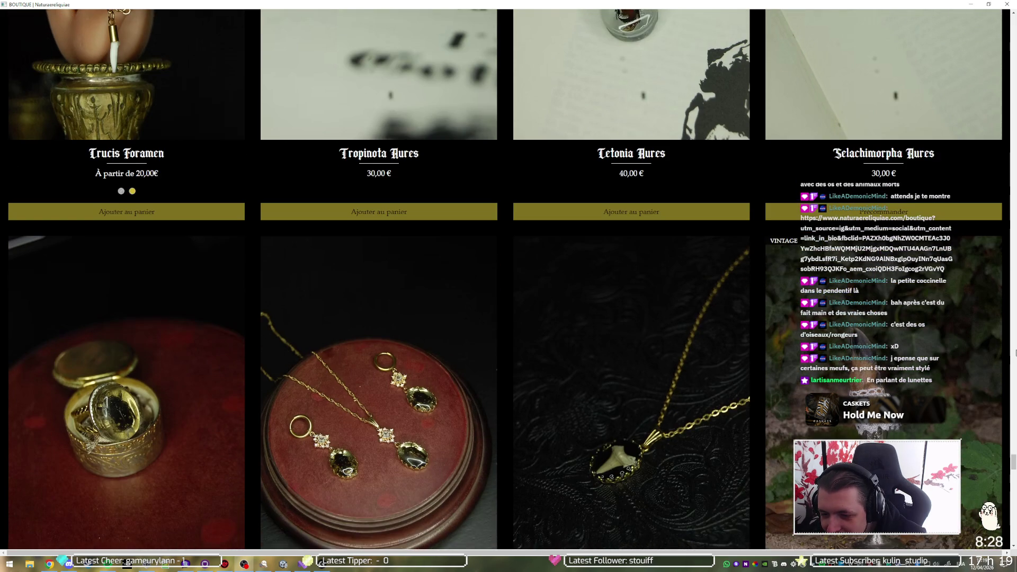
{"action": "scroll", "coordinate": [1015, 352], "scroll_direction": "up", "scroll_amount": 1}
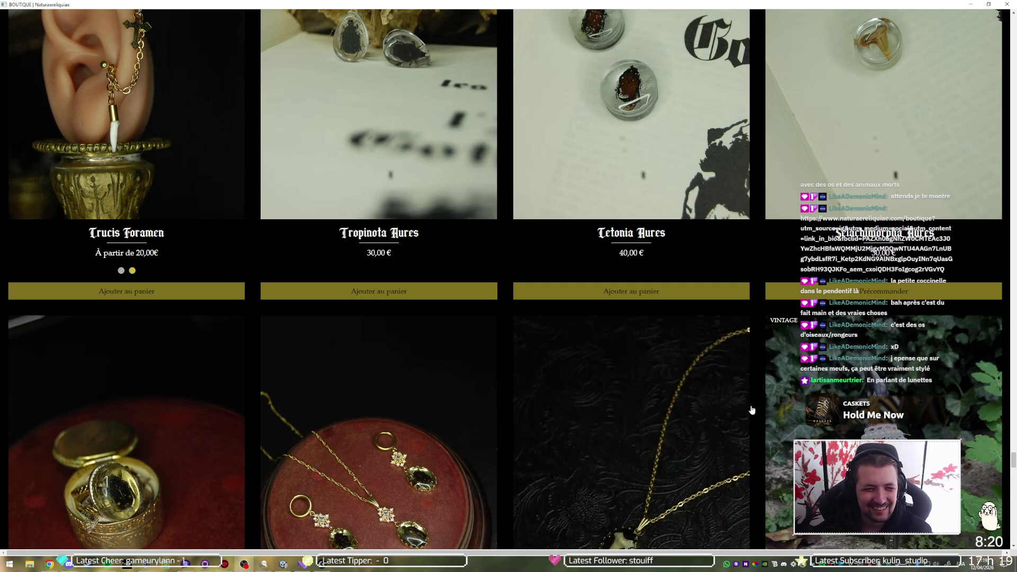
{"action": "left_click", "coordinate": [544, 377]}
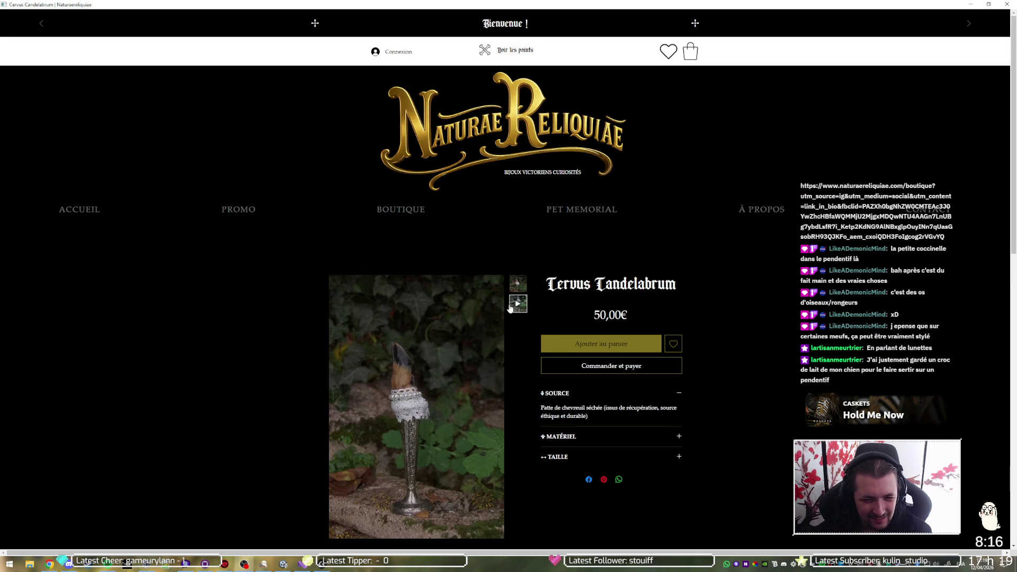
Step: Watch the Cervus Candelabrum video full screen, then return to the BOUTIQUE 'Tous les produits' page
{"action": "left_click", "coordinate": [417, 410]}
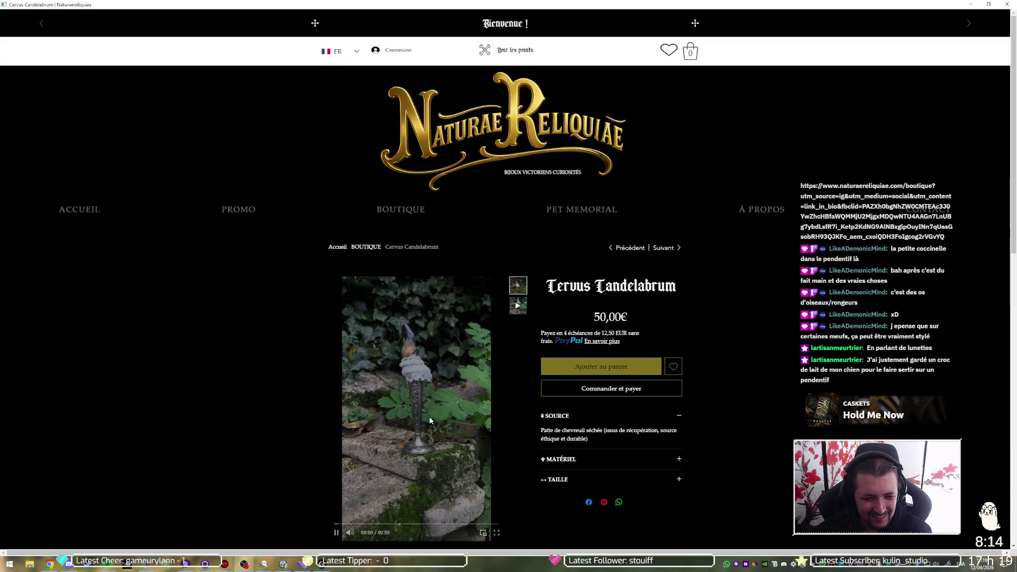
{"action": "left_click", "coordinate": [496, 533]}
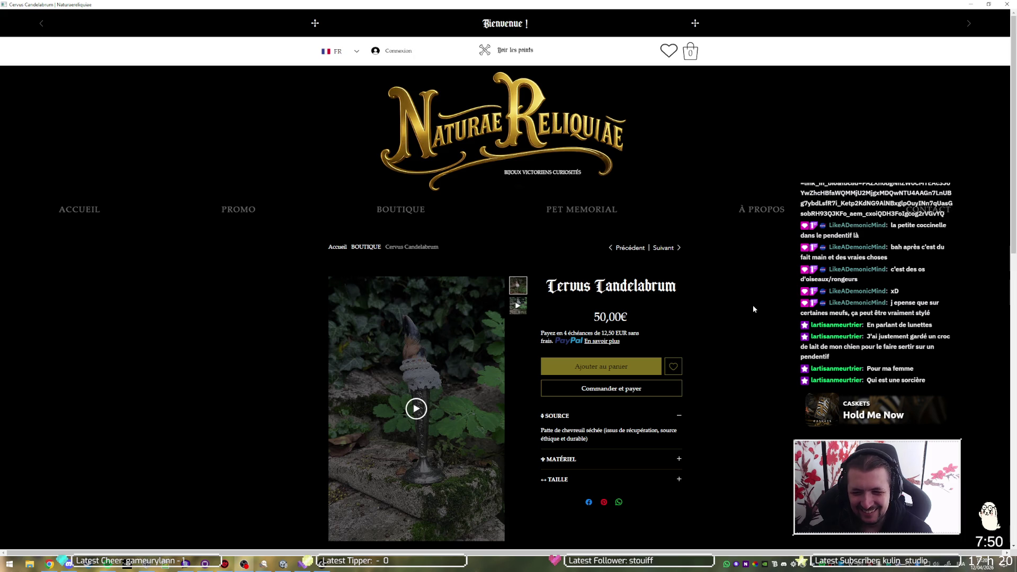
{"action": "left_click", "coordinate": [401, 209]}
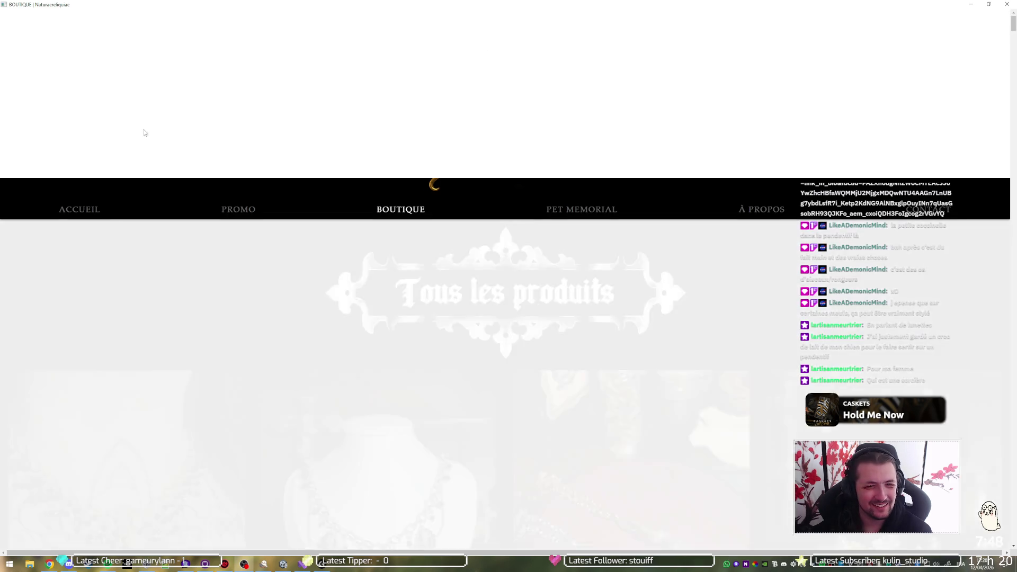
Step: Go back to the shop home page, scroll through events, newsletter and footer, then return to Visual Studio
{"action": "scroll", "coordinate": [1015, 290], "scroll_direction": "up", "scroll_amount": 3}
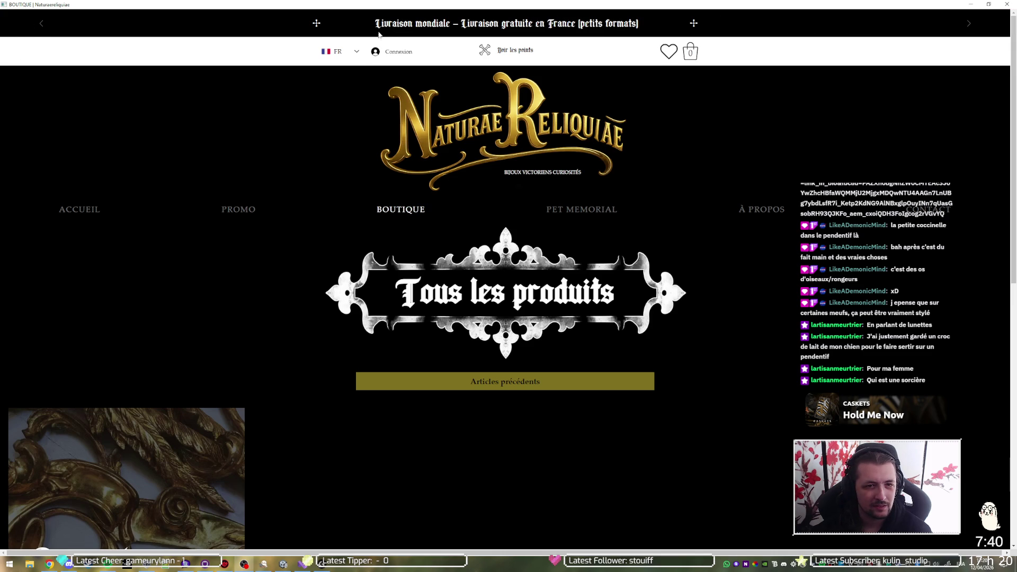
{"action": "key", "text": "alt+Left"}
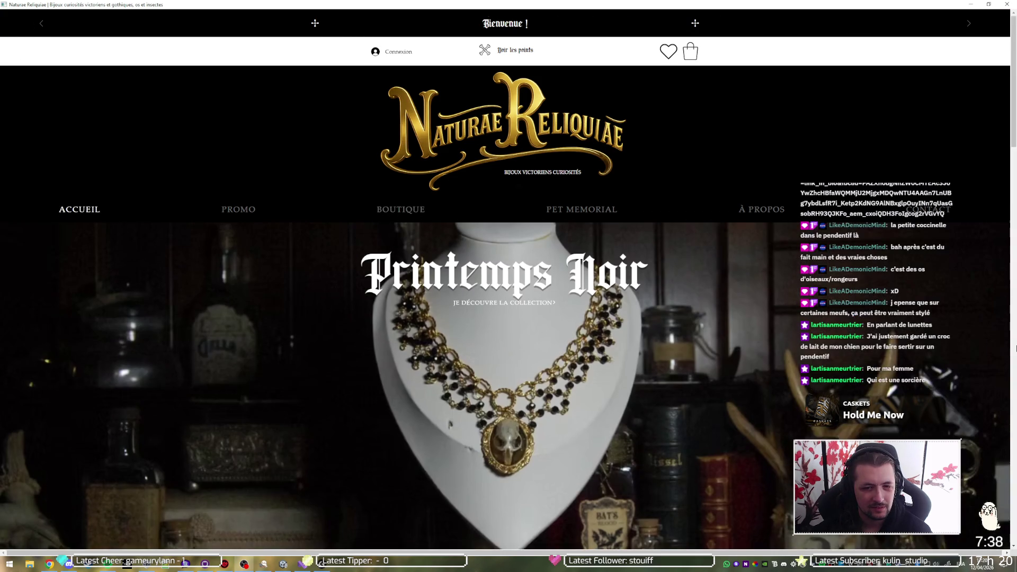
{"action": "scroll", "coordinate": [1015, 346], "scroll_direction": "down", "scroll_amount": 14}
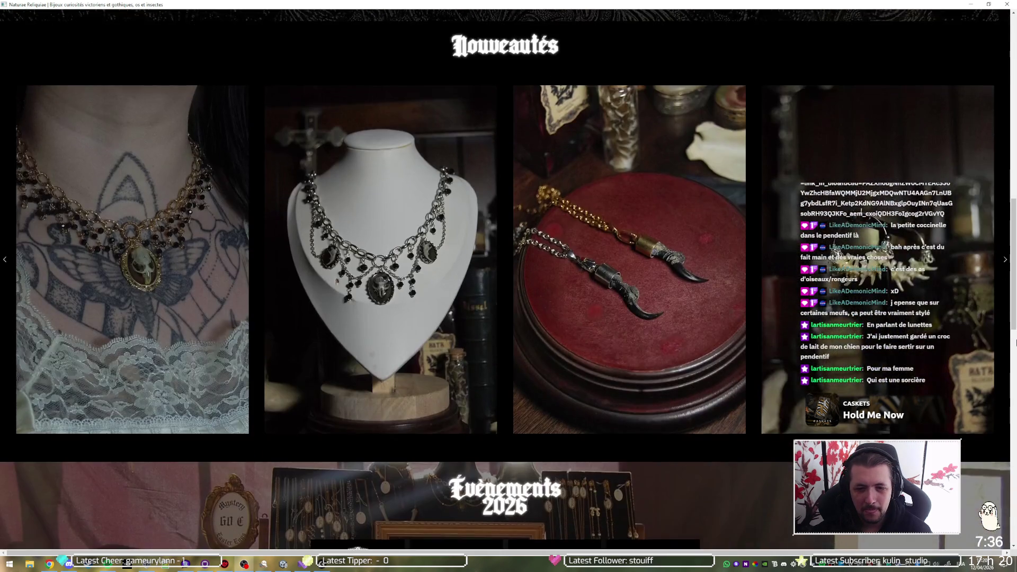
{"action": "scroll", "coordinate": [1015, 343], "scroll_direction": "down", "scroll_amount": 2}
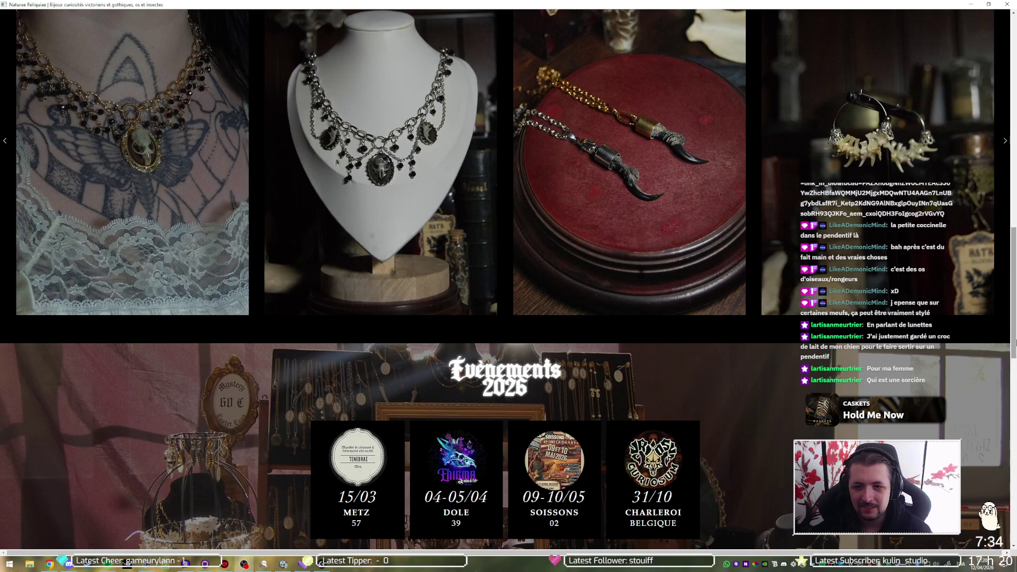
{"action": "scroll", "coordinate": [1015, 344], "scroll_direction": "down", "scroll_amount": 4}
{"action": "scroll", "coordinate": [1015, 343], "scroll_direction": "down", "scroll_amount": 2}
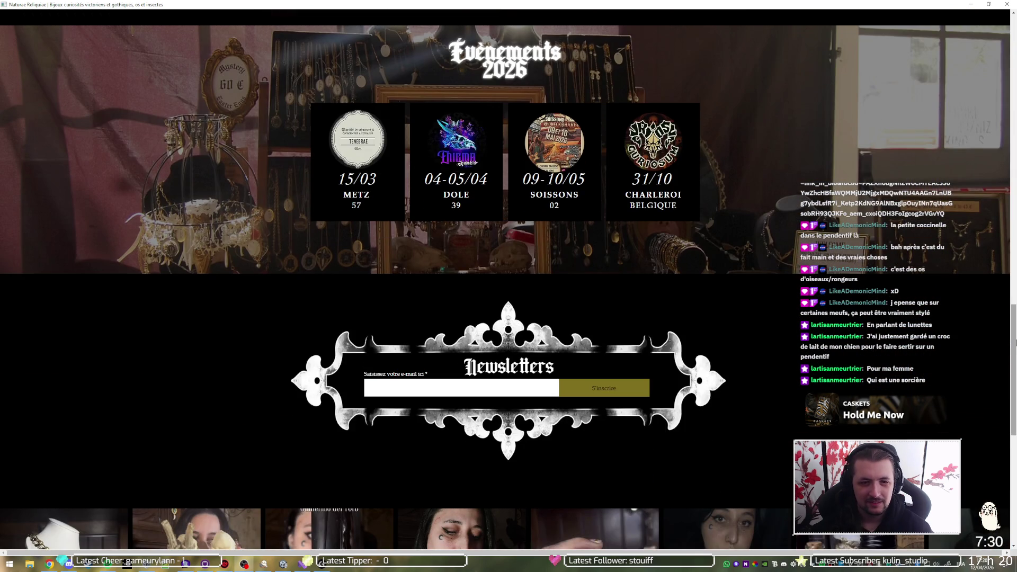
{"action": "scroll", "coordinate": [1015, 343], "scroll_direction": "down", "scroll_amount": 8}
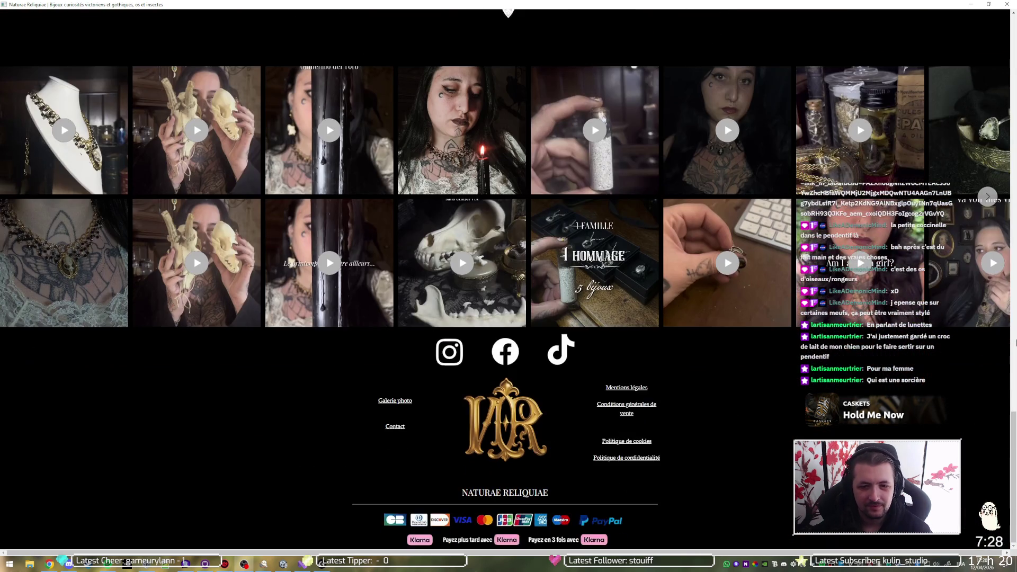
{"action": "scroll", "coordinate": [1015, 344], "scroll_direction": "up", "scroll_amount": 5}
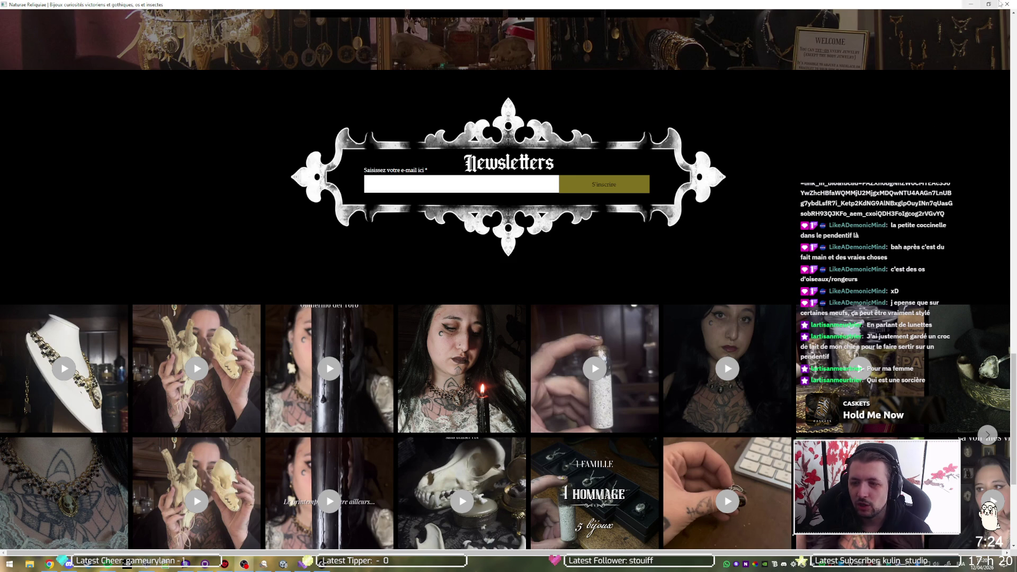
{"action": "left_click", "coordinate": [970, 4]}
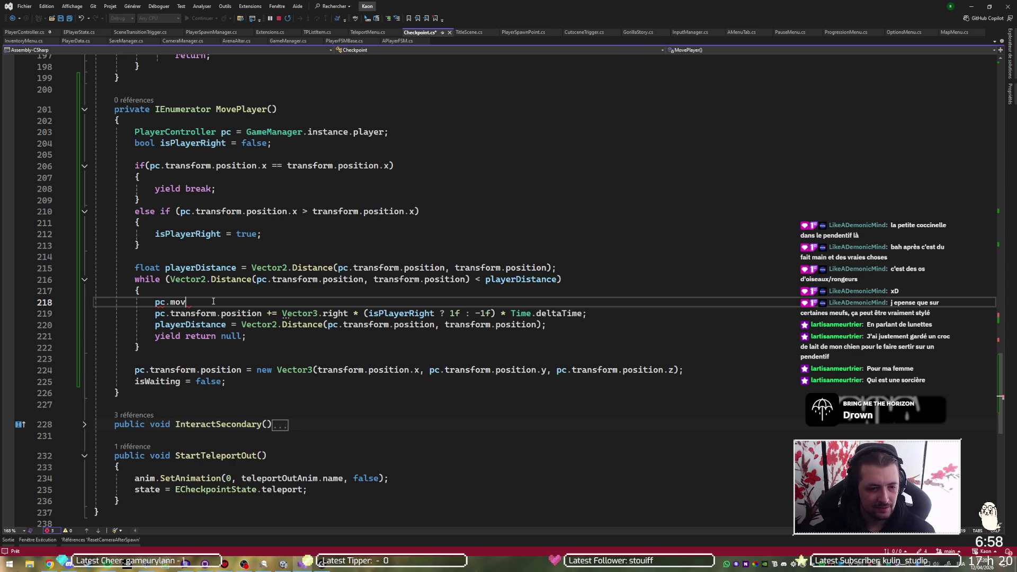
Step: Complete the new loop line as pc.ForceMovement( using IntelliSense
{"action": "key", "text": "ctrl+space"}
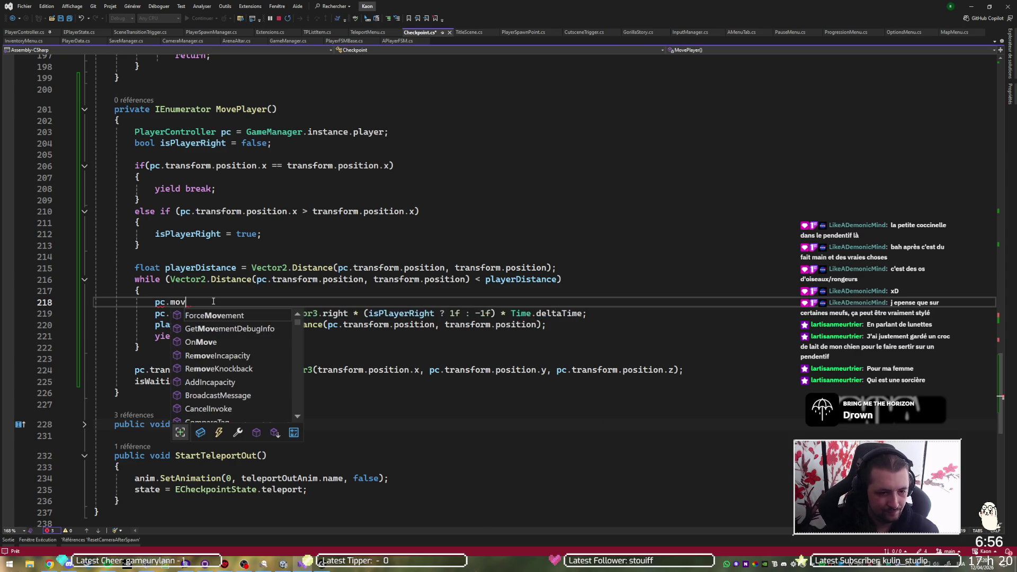
{"action": "key", "text": "Tab"}
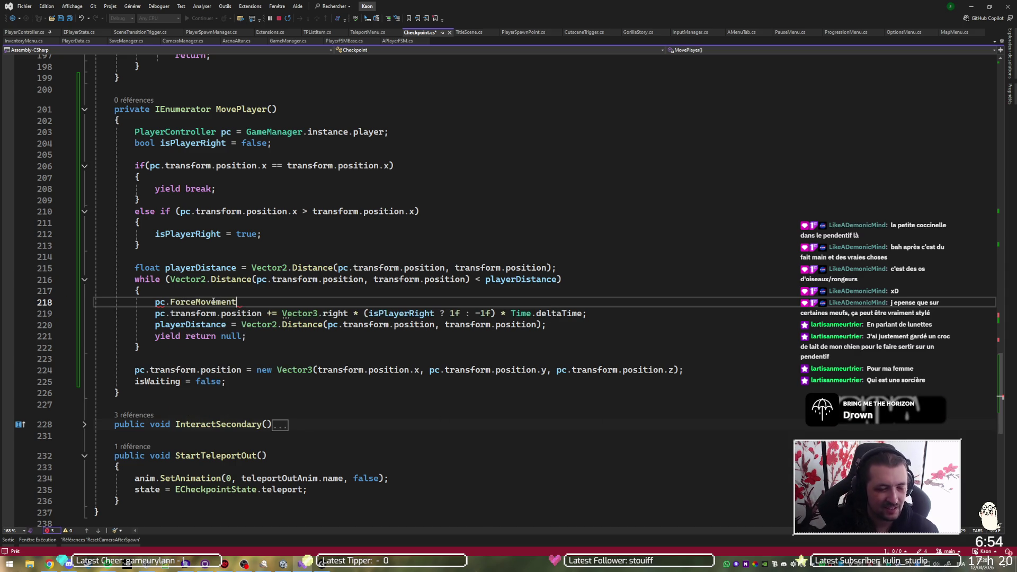
{"action": "type", "text": "("}
{"action": "key", "text": "ctrl+space"}
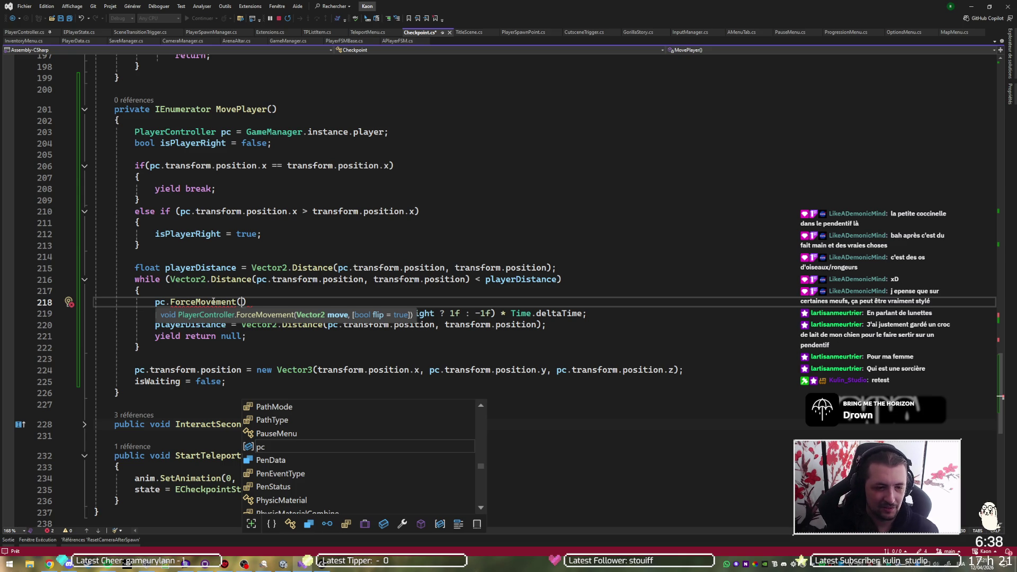
{"action": "key", "text": "Escape"}
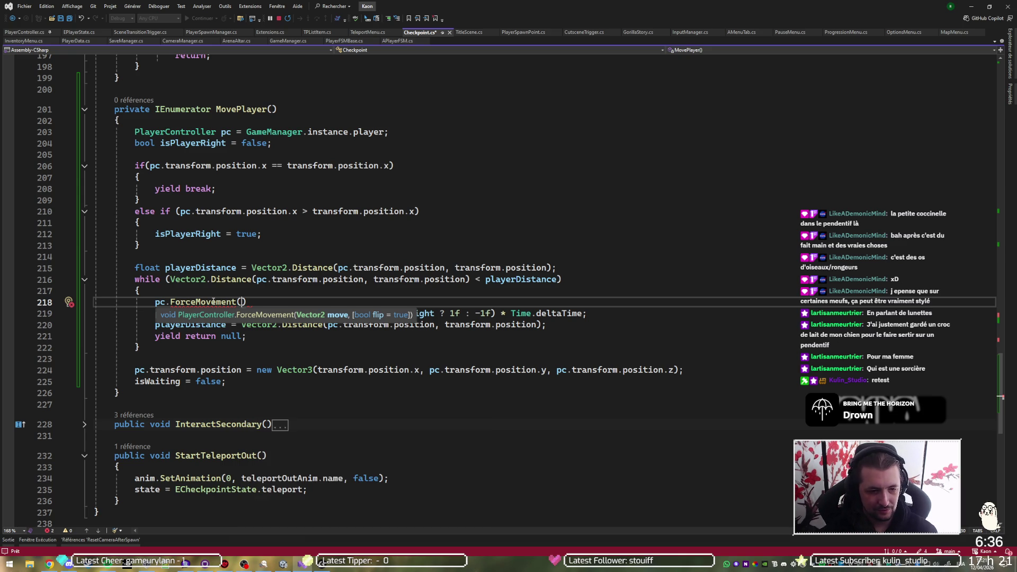
{"action": "key", "text": "Escape"}
{"action": "key", "text": "Down"}
{"action": "key", "text": "ctrl+Right"}
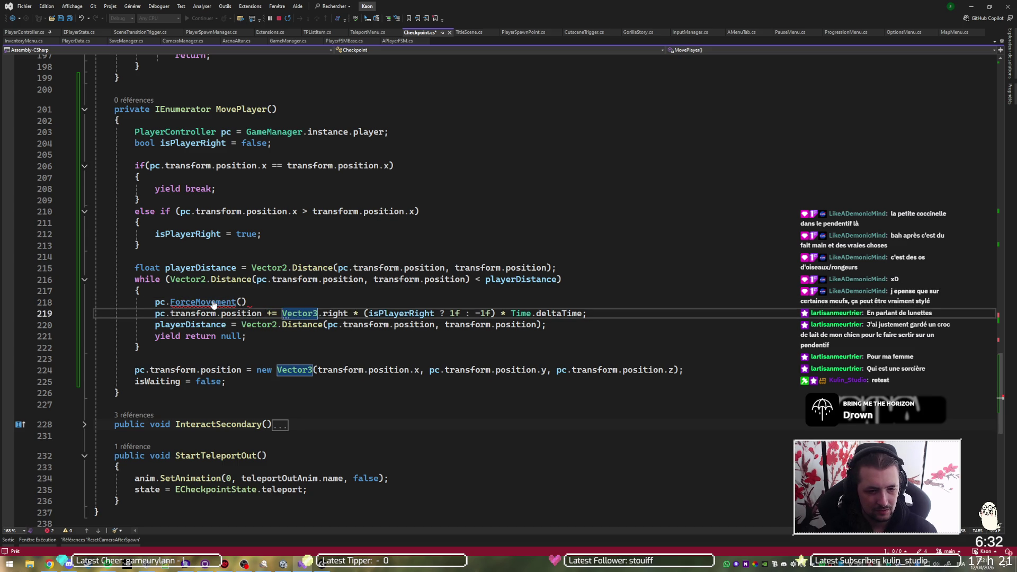
{"action": "left_click", "coordinate": [213, 303]}
{"action": "key", "text": "End"}
{"action": "key", "text": "Left"}
{"action": "key", "text": "ctrl+shift+space"}
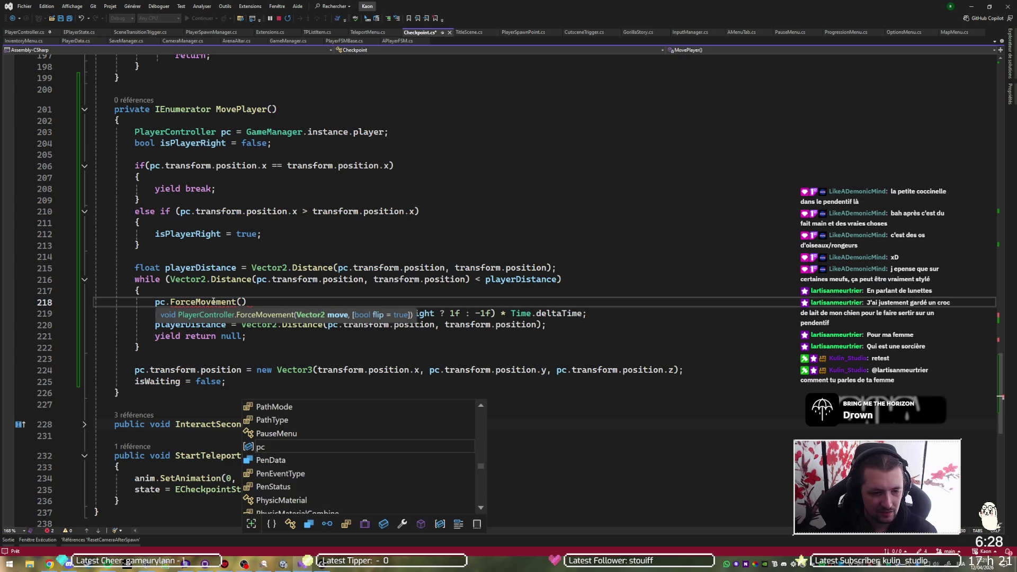
{"action": "key", "text": "Escape"}
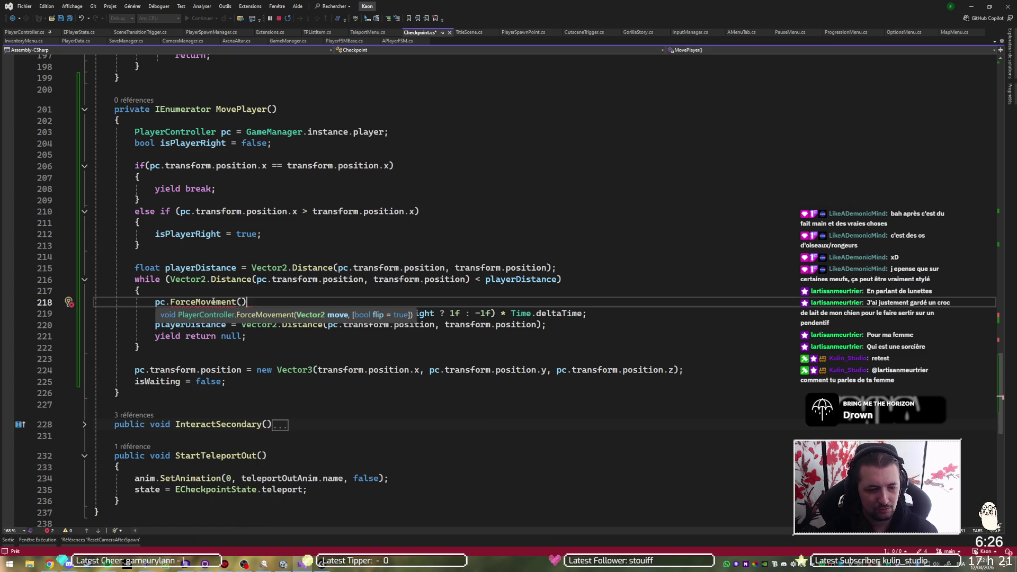
{"action": "key", "text": "Down"}
Step: Pass the copied left/right direction expression into ForceMovement and end the call with a semicolon
{"action": "key", "text": "ctrl+Right"}
{"action": "key", "text": "ctrl+Right"}
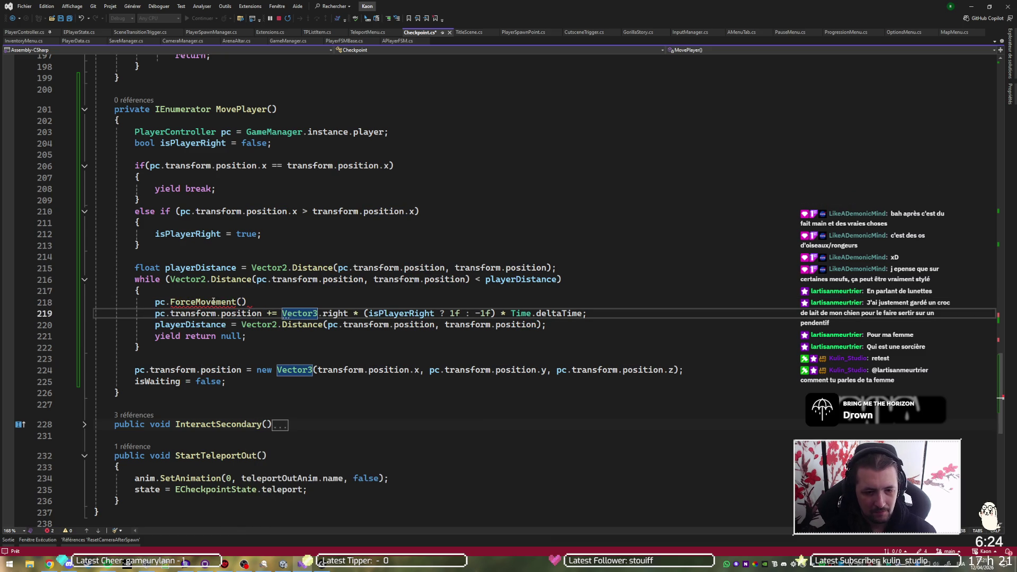
{"action": "key", "text": "ctrl+shift+Right"}
{"action": "key", "text": "ctrl+shift+Right"}
{"action": "key", "text": "ctrl+shift+Right"}
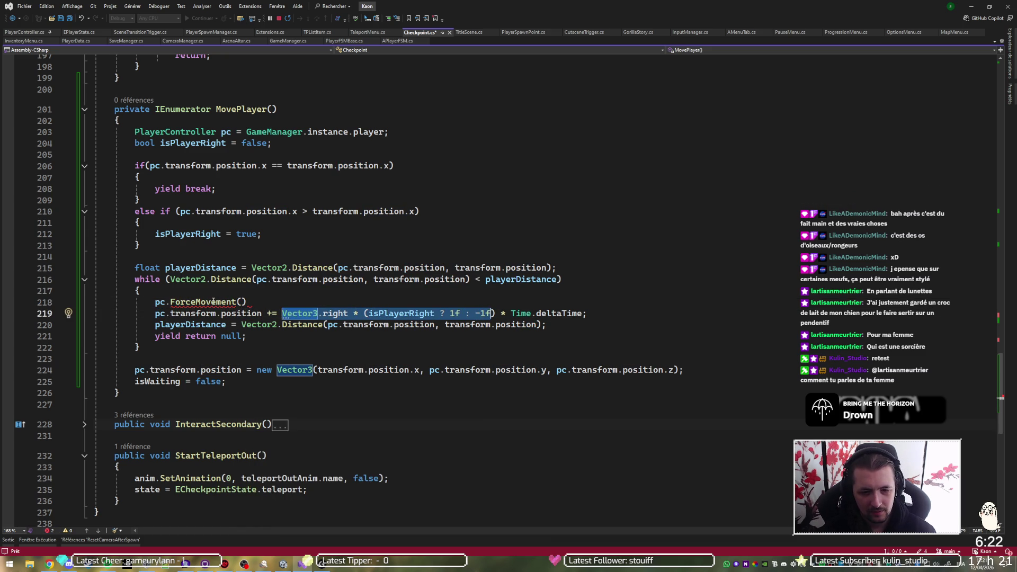
{"action": "key", "text": "ctrl+c"}
{"action": "key", "text": "Up"}
{"action": "key", "text": "Left"}
{"action": "key", "text": "ctrl+v"}
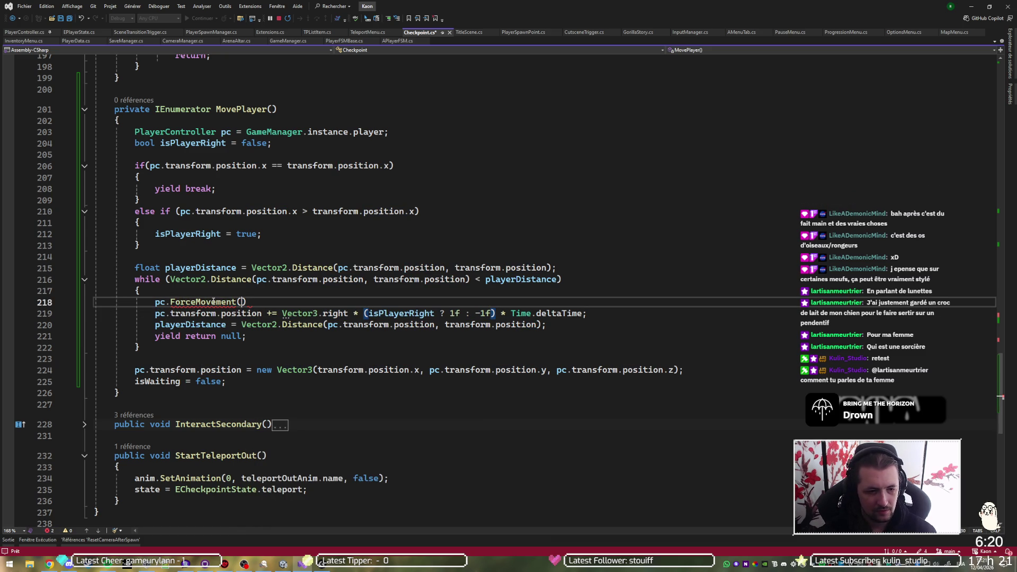
{"action": "type", "text": ";"}
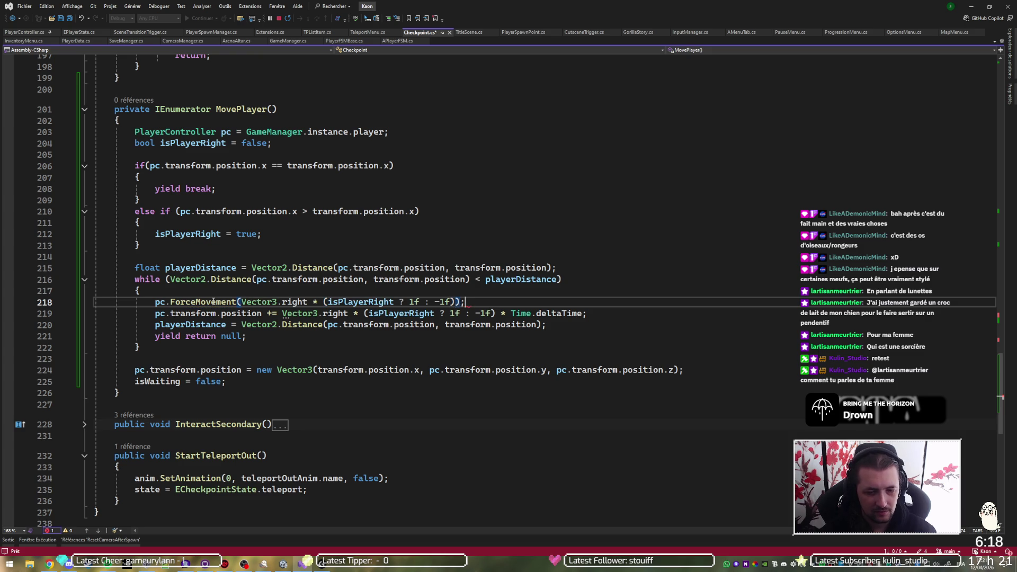
Step: Cut the manual position and distance updates, move the ForceMovement call above the while loop, and save
{"action": "key", "text": "Down"}
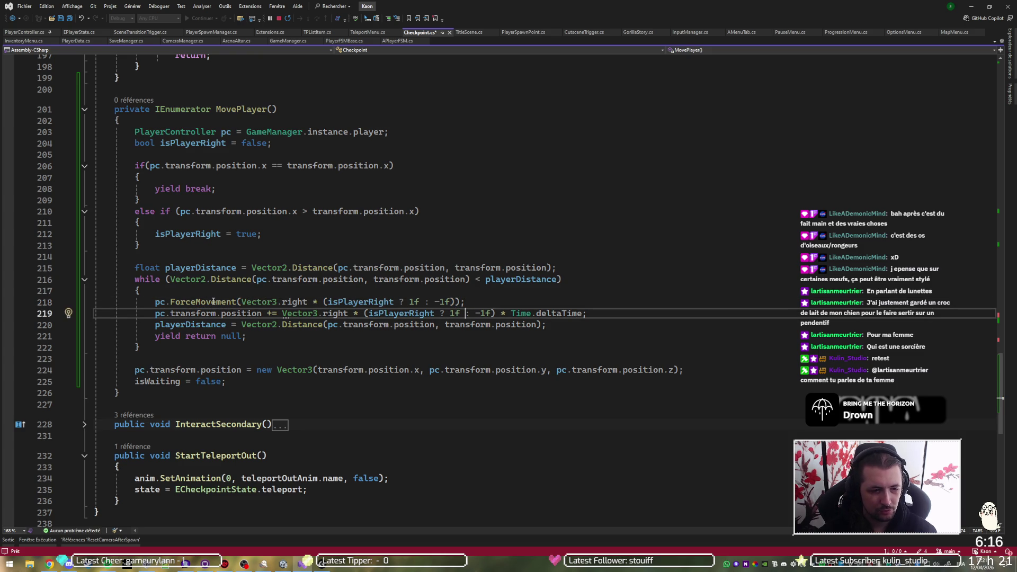
{"action": "key", "text": "ctrl+x"}
{"action": "key", "text": "ctrl+x"}
{"action": "key", "text": "Up"}
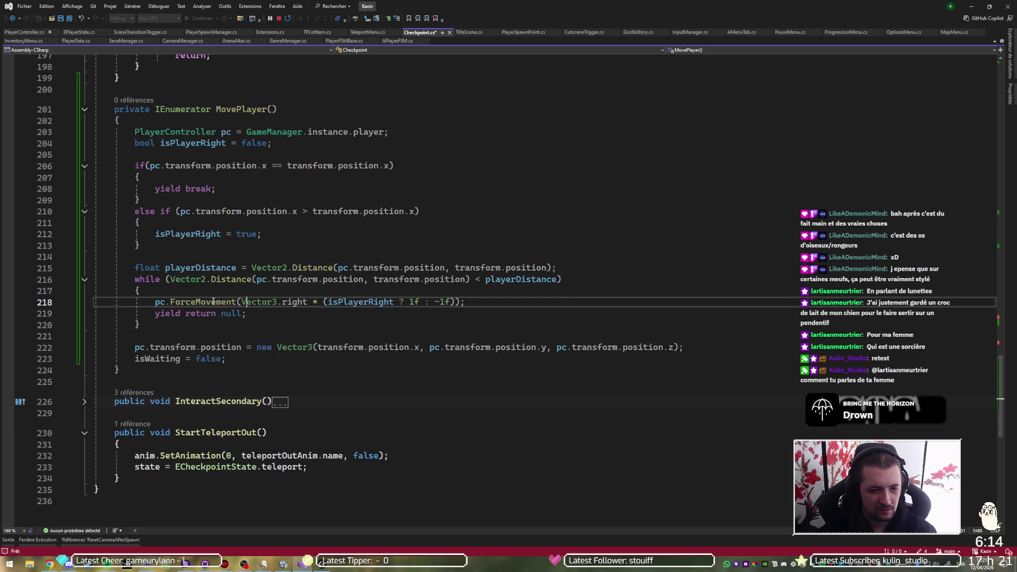
{"action": "key", "text": "alt+Up"}
{"action": "key", "text": "alt+Up"}
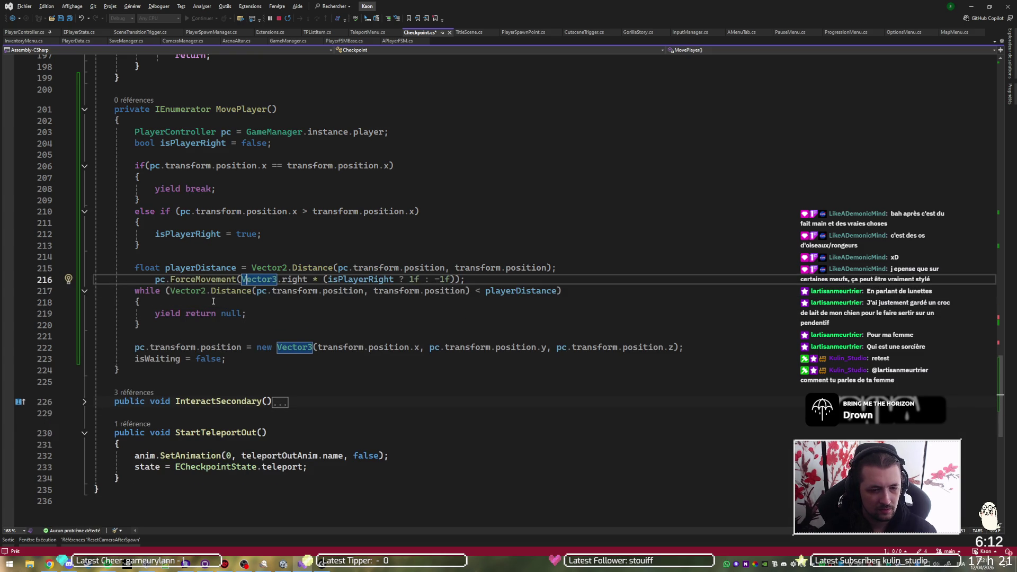
{"action": "key", "text": "Home"}
{"action": "key", "text": "End"}
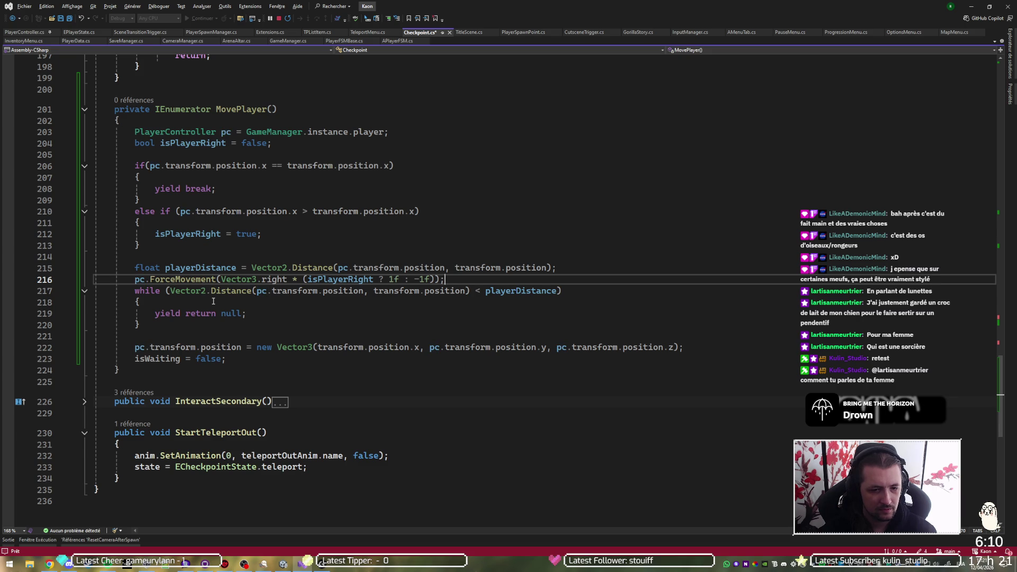
{"action": "key", "text": "Return"}
{"action": "key", "text": "ctrl+s"}
Step: Recalculate playerDistance inside the loop body without the float keyword, and save
{"action": "key", "text": "Down"}
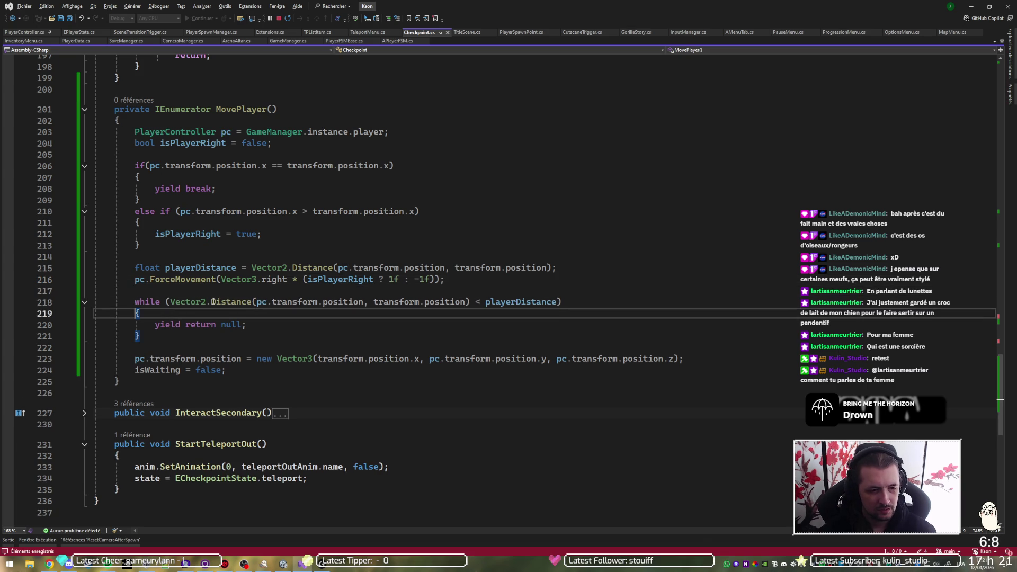
{"action": "key", "text": "Down"}
{"action": "key", "text": "Down"}
{"action": "key", "text": "Up"}
{"action": "key", "text": "Up"}
{"action": "key", "text": "Up"}
{"action": "key", "text": "ctrl+shift+Right"}
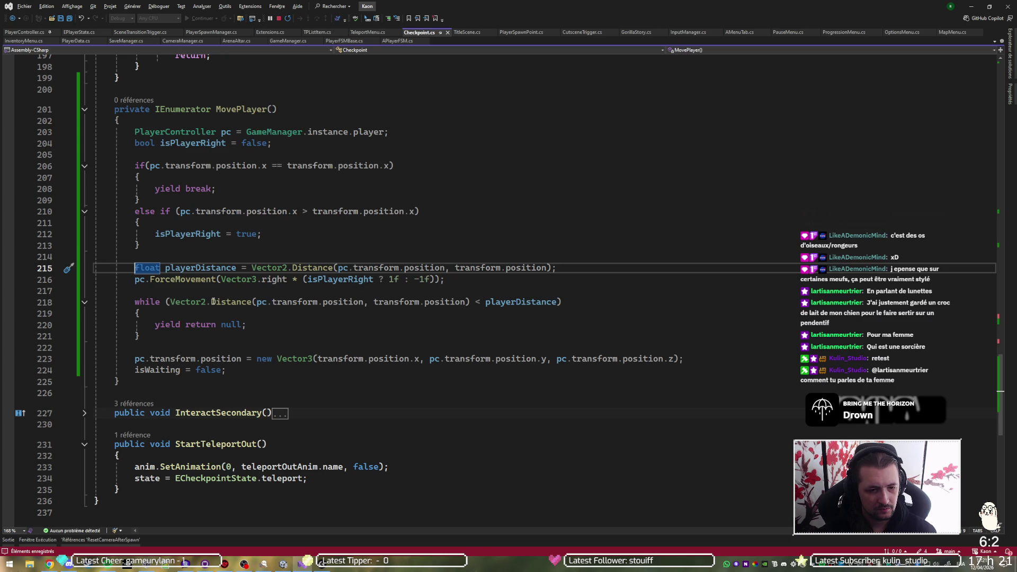
{"action": "key", "text": "Down"}
{"action": "key", "text": "Down"}
{"action": "key", "text": "Down"}
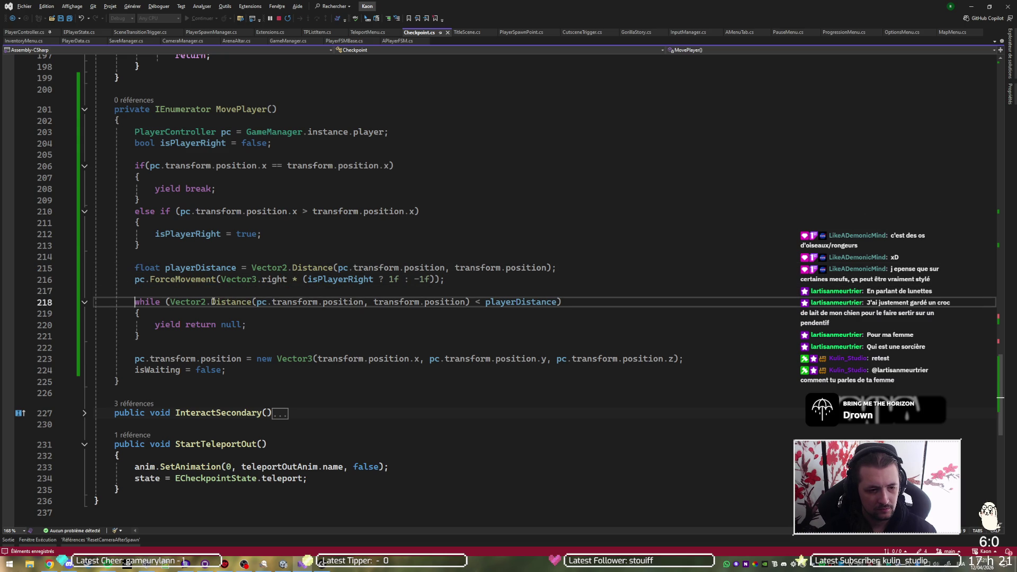
{"action": "key", "text": "ctrl+v"}
{"action": "key", "text": "Home"}
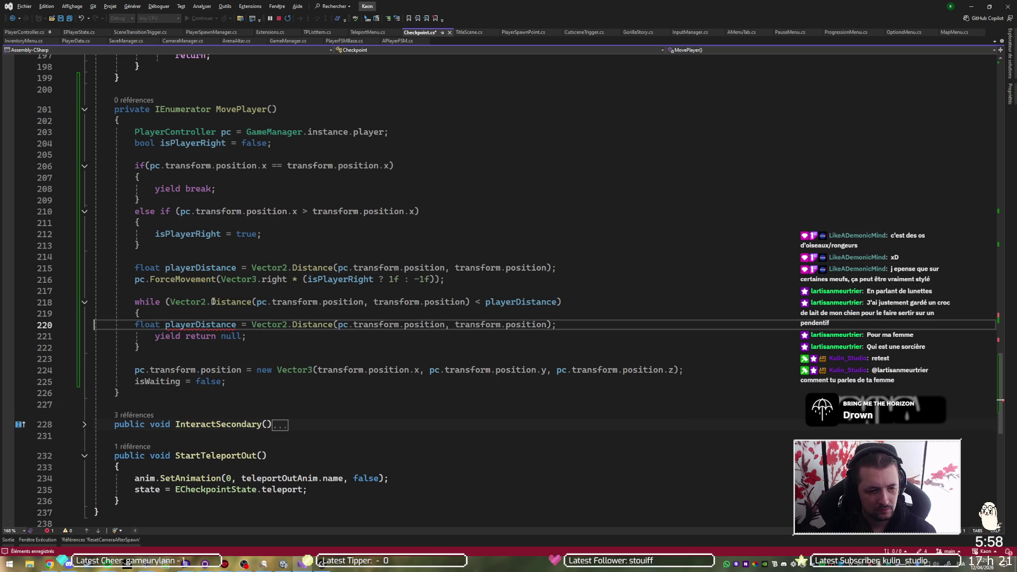
{"action": "key", "text": "Tab"}
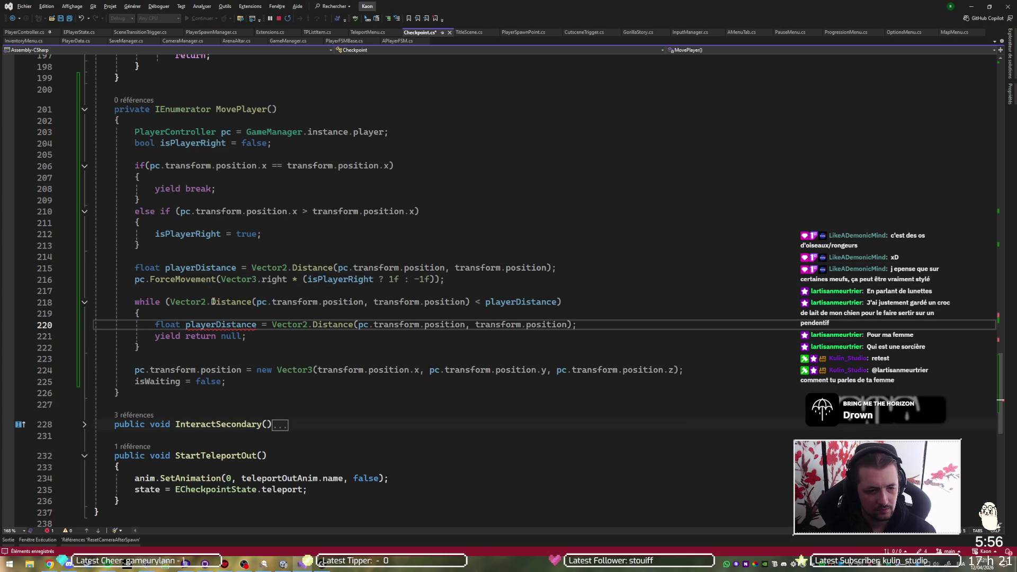
{"action": "key", "text": "ctrl+shift+Right"}
{"action": "key", "text": "Delete"}
{"action": "key", "text": "Escape"}
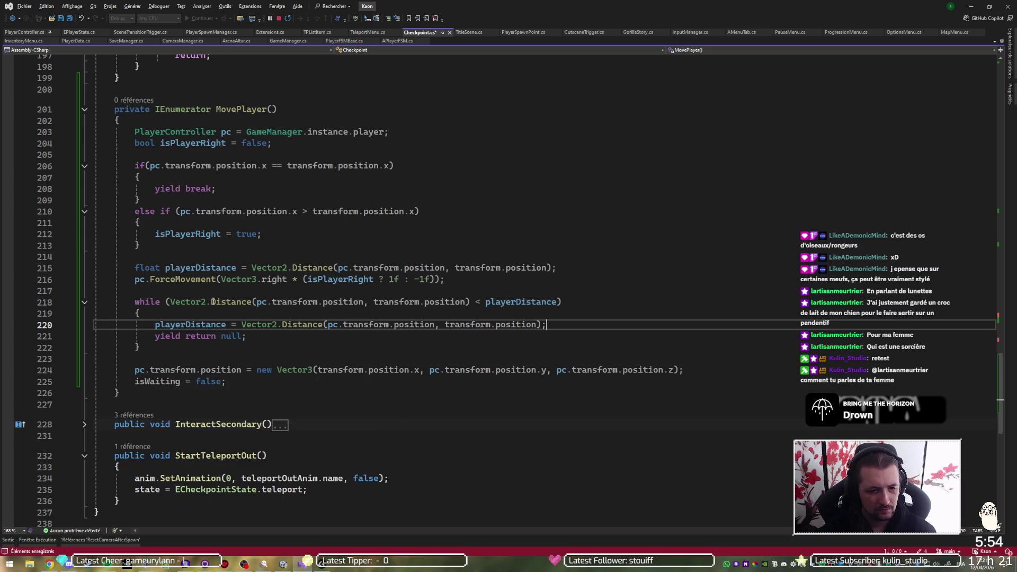
{"action": "key", "text": "ctrl+s"}
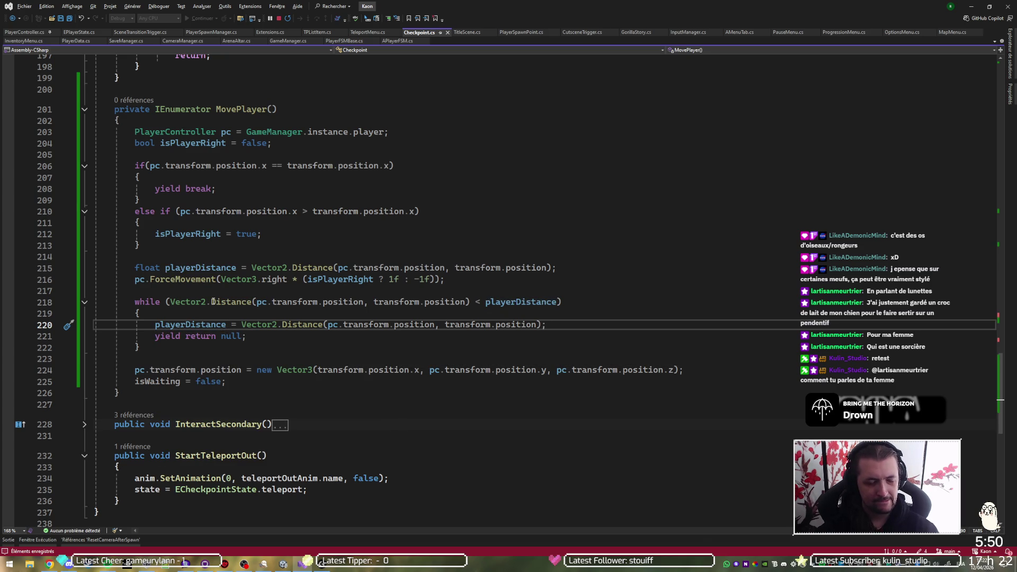
Step: Duplicate the ForceMovement call after the loop with Vector3.zero, and save Checkpoint.cs
{"action": "key", "text": "Down"}
{"action": "key", "text": "Down"}
{"action": "key", "text": "Down"}
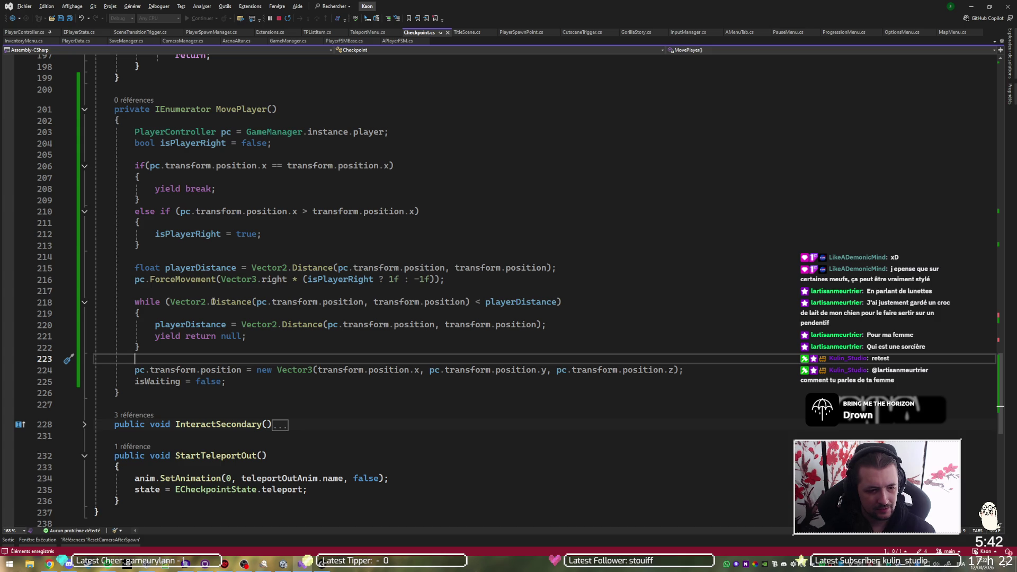
{"action": "key", "text": "Up"}
{"action": "key", "text": "Up"}
{"action": "key", "text": "Up"}
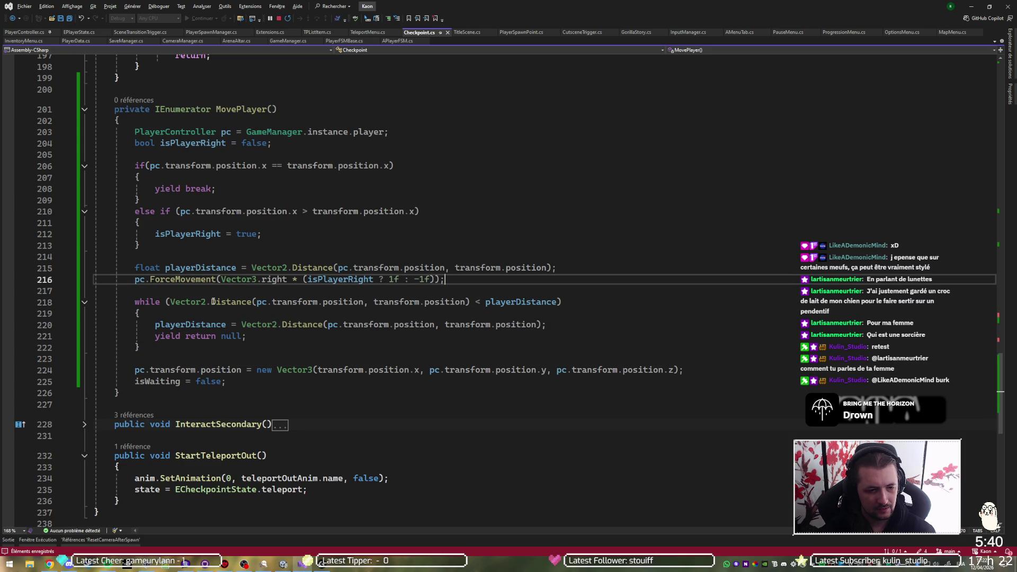
{"action": "key", "text": "ctrl+c"}
{"action": "key", "text": "Down"}
{"action": "key", "text": "Down"}
{"action": "key", "text": "Down"}
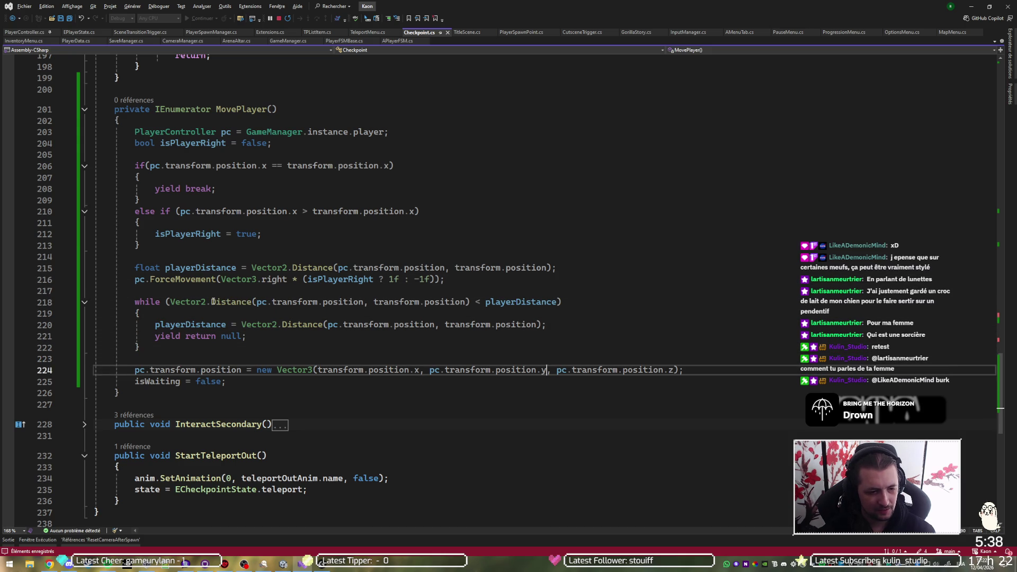
{"action": "key", "text": "ctrl+v"}
{"action": "key", "text": "Up"}
{"action": "key", "text": "ctrl+shift+Left"}
{"action": "key", "text": "ctrl+shift+Left"}
{"action": "key", "text": "ctrl+shift+Left"}
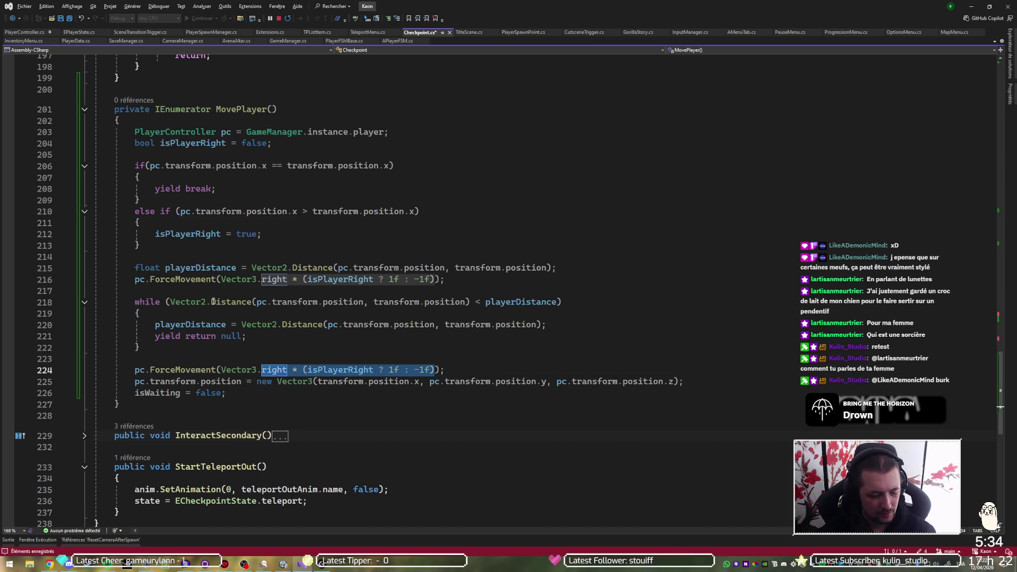
{"action": "type", "text": "zero"}
{"action": "key", "text": "End"}
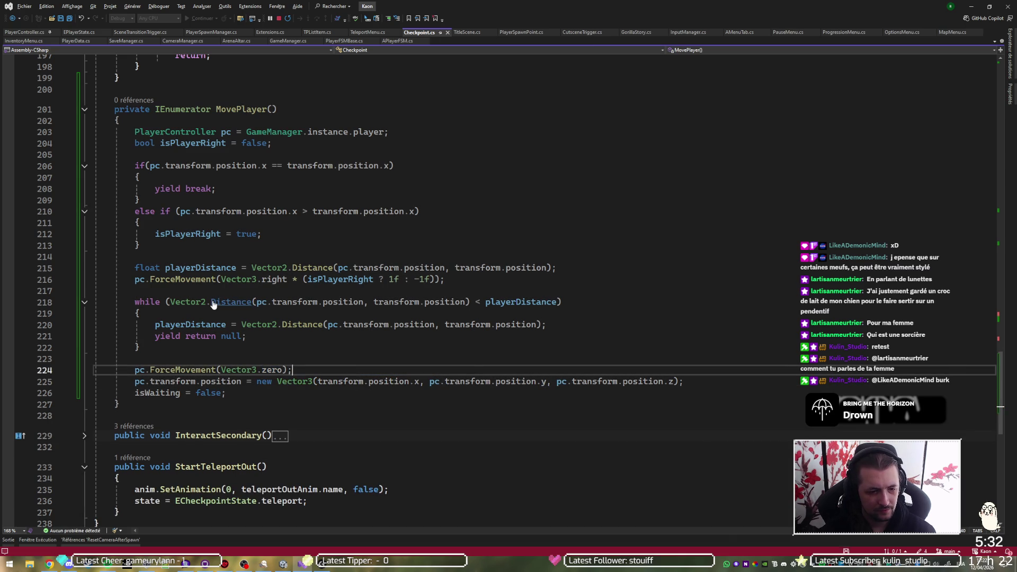
{"action": "key", "text": "ctrl+s"}
{"action": "key", "text": "Down"}
{"action": "key", "text": "Down"}
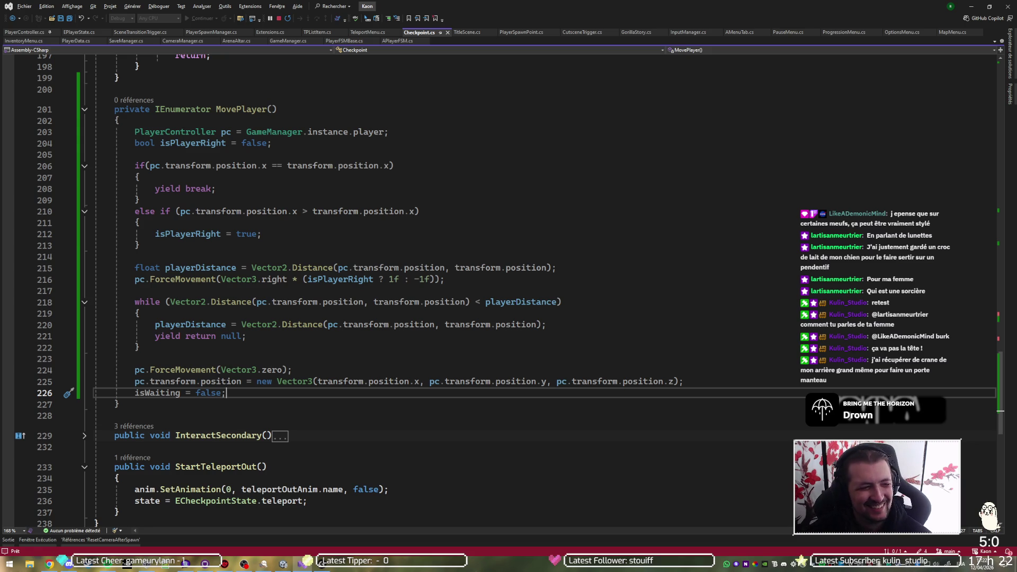
Step: Place the caret below the MovePlayer method in Checkpoint.cs and switch back to the Unity editor
{"action": "left_click", "coordinate": [453, 415]}
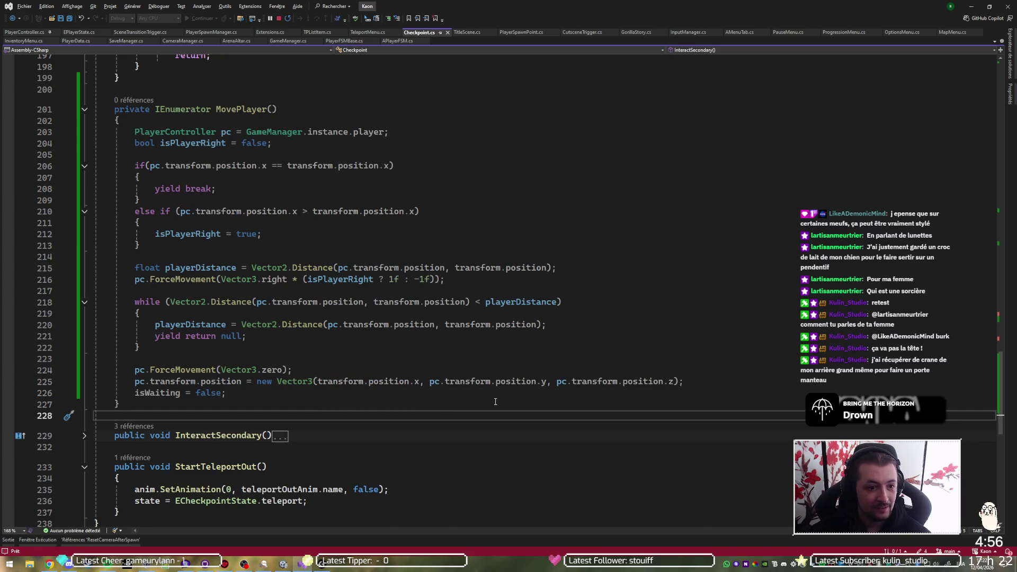
{"action": "key", "text": "alt+Tab"}
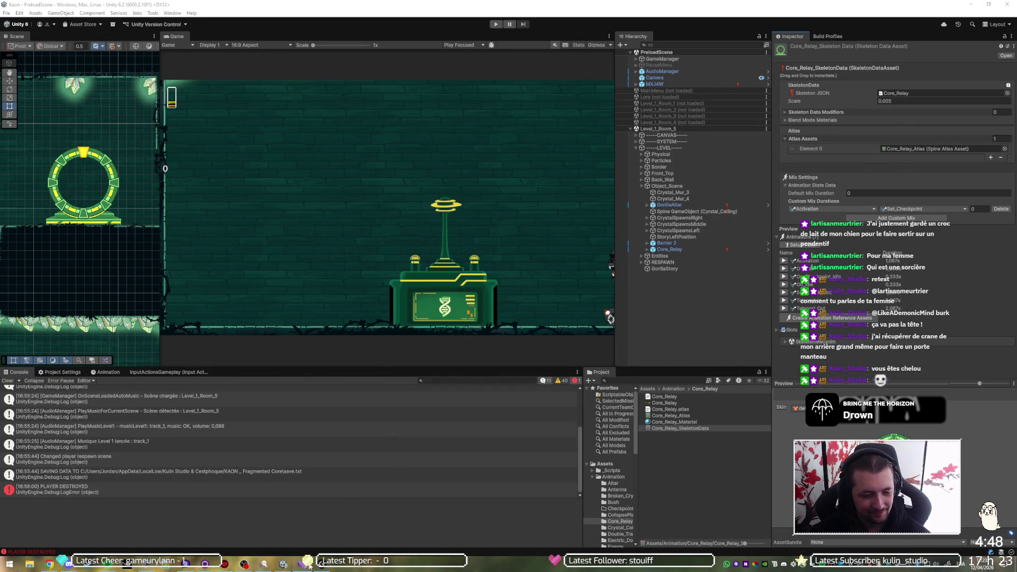
Step: Bring up GitHub Desktop, pull origin into the Kaon repository, and minimize it to return to Unity
{"action": "mouse_move", "coordinate": [286, 569]}
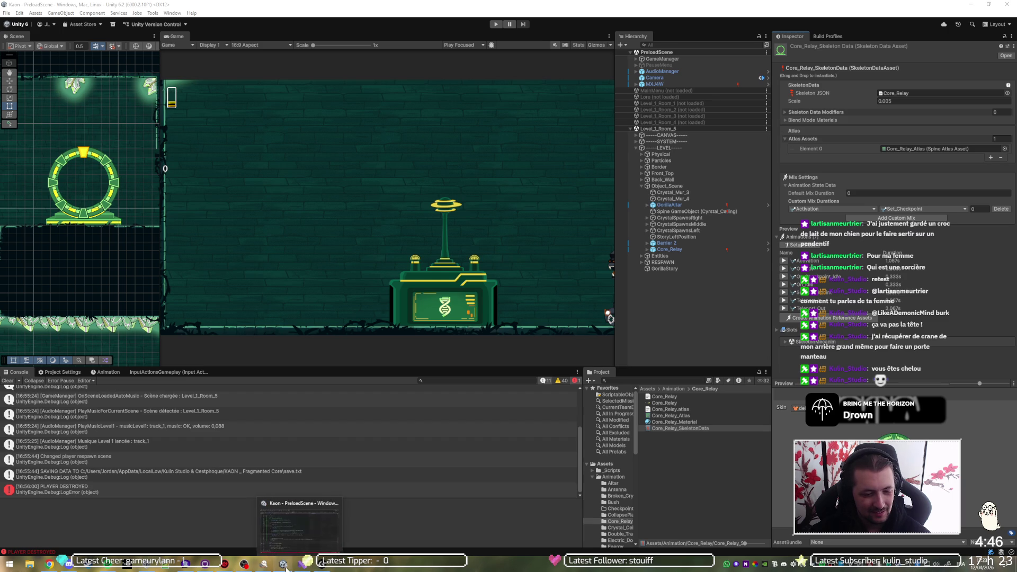
{"action": "left_click", "coordinate": [185, 564]}
{"action": "left_click", "coordinate": [288, 21]}
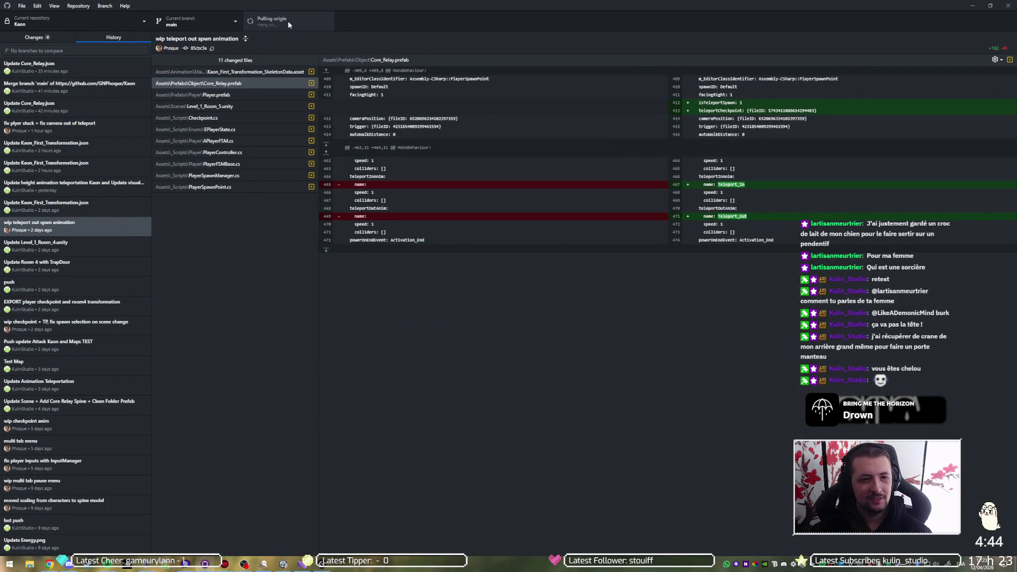
{"action": "left_click", "coordinate": [975, 6]}
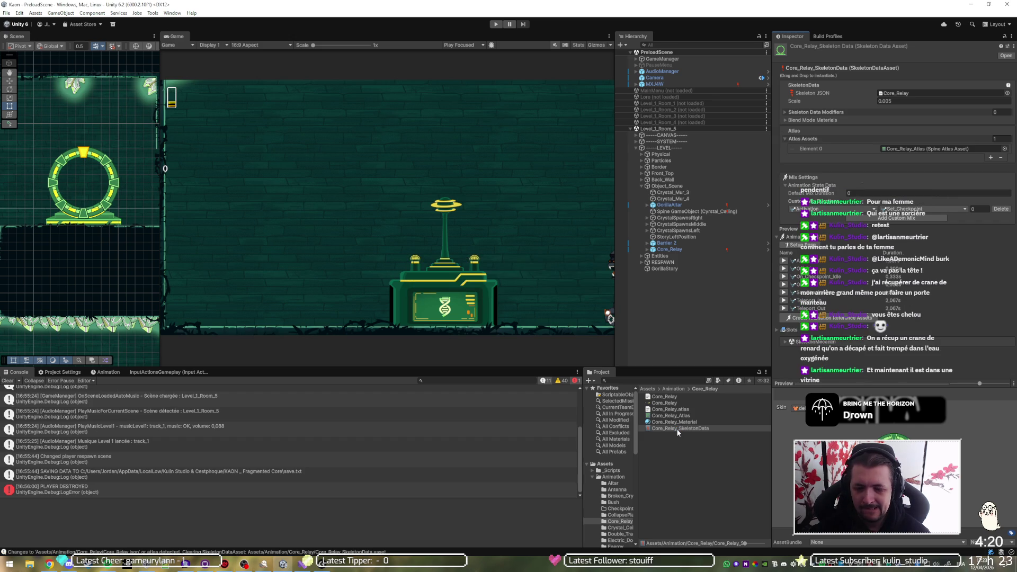
Step: Select the PlayerData asset, remove its Active Checkpoints element and clear the Respawn Id
{"action": "left_click", "coordinate": [616, 395]}
{"action": "left_click", "coordinate": [663, 422]}
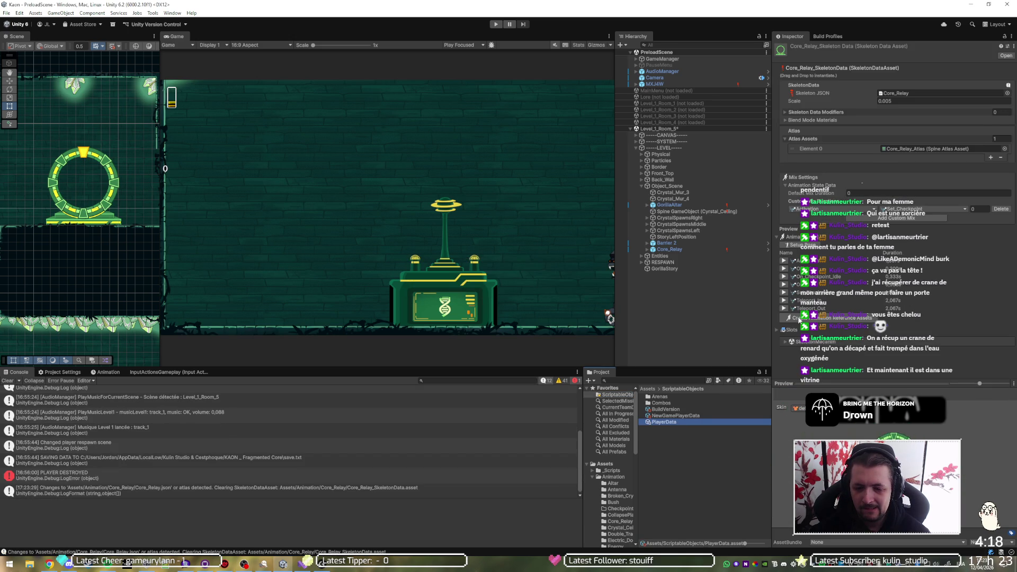
{"action": "left_click", "coordinate": [926, 116]}
{"action": "left_click", "coordinate": [1002, 126]}
{"action": "left_click", "coordinate": [976, 99]}
{"action": "key", "text": "BackSpace"}
Step: Start play mode, stop it, and start it again to test respawning
{"action": "left_click", "coordinate": [493, 24]}
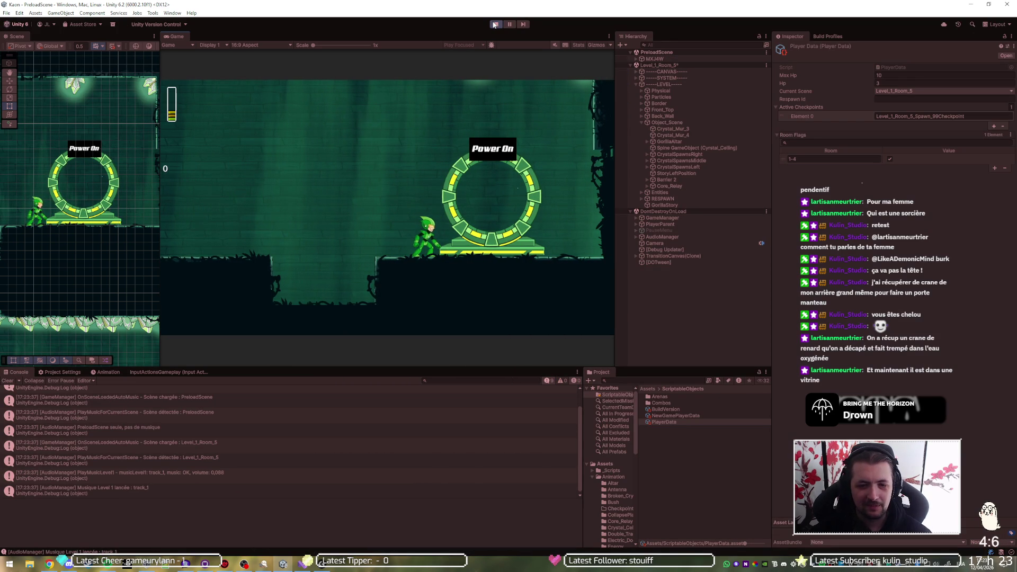
{"action": "left_click", "coordinate": [493, 24]}
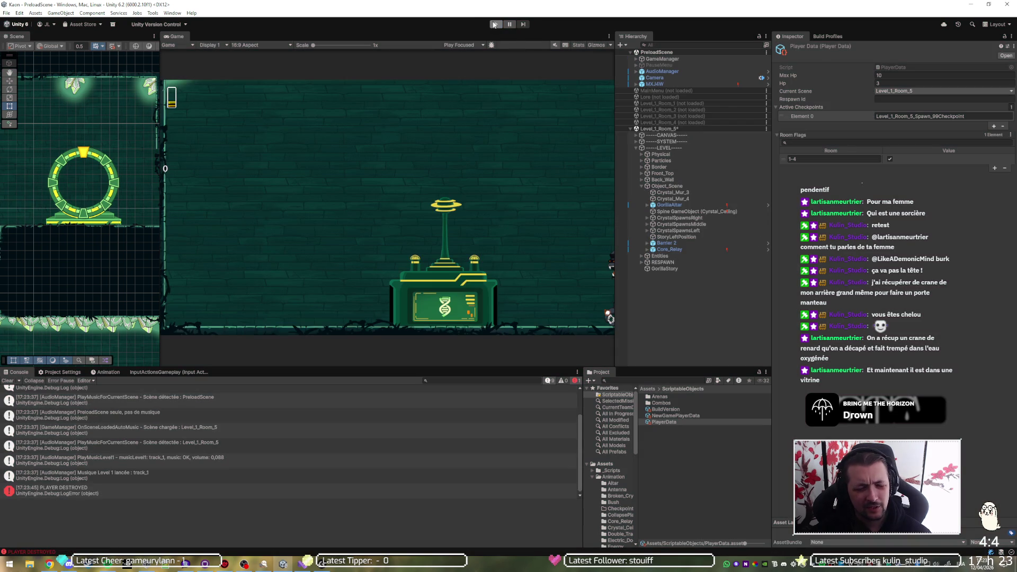
{"action": "left_click", "coordinate": [493, 24]}
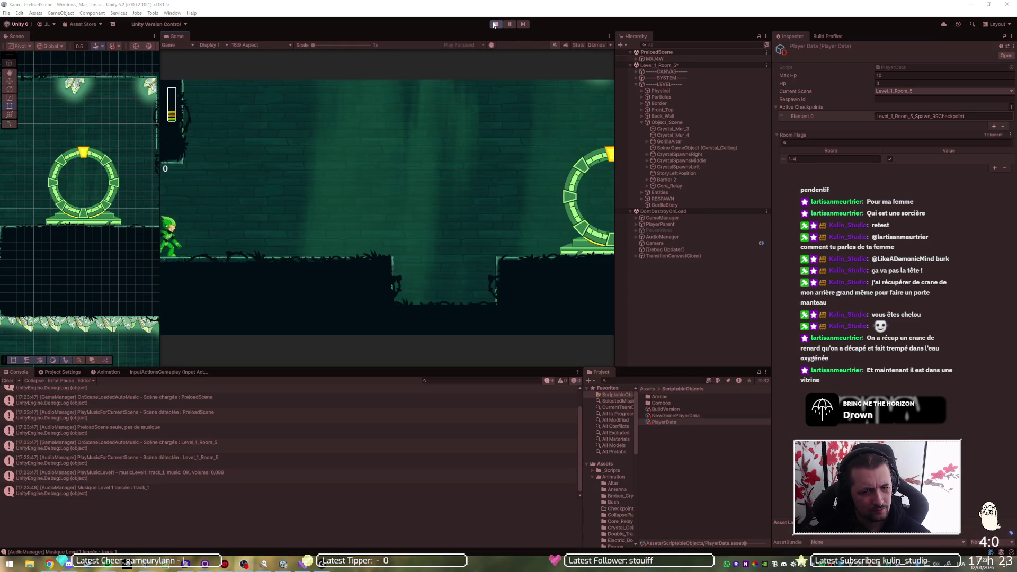
{"action": "key", "text": "alt+Tab"}
{"action": "key", "text": "alt+Tab"}
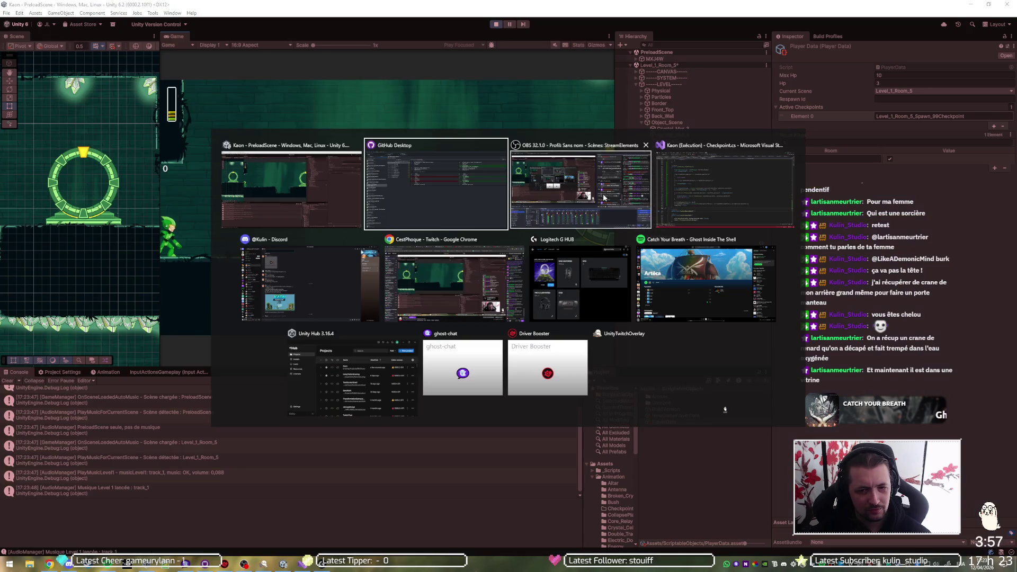
Step: Review the Interact method's powerOff and powerOn cases and every use of playerData in Checkpoint.cs
{"action": "left_click", "coordinate": [686, 188]}
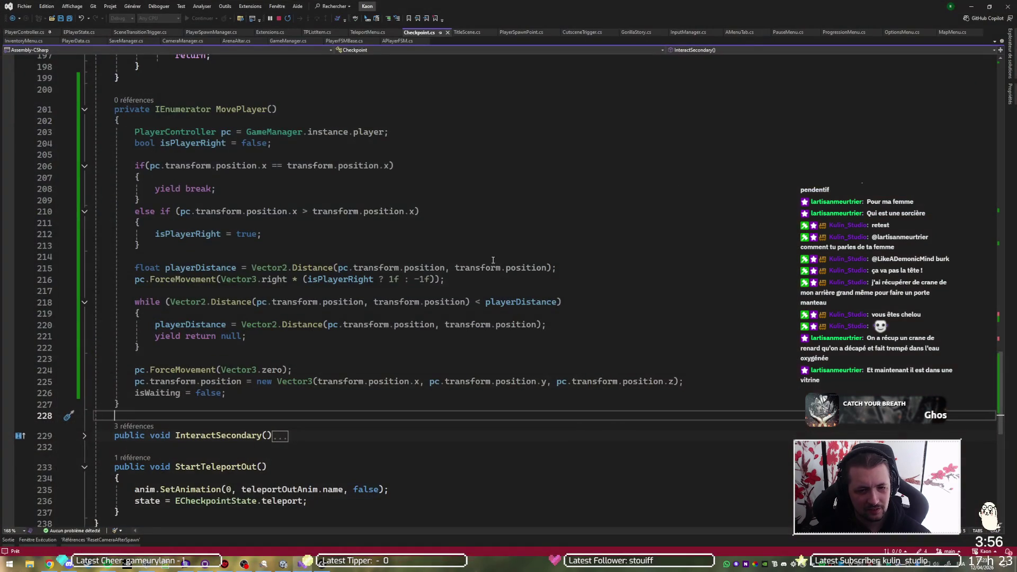
{"action": "double_click", "coordinate": [241, 279]}
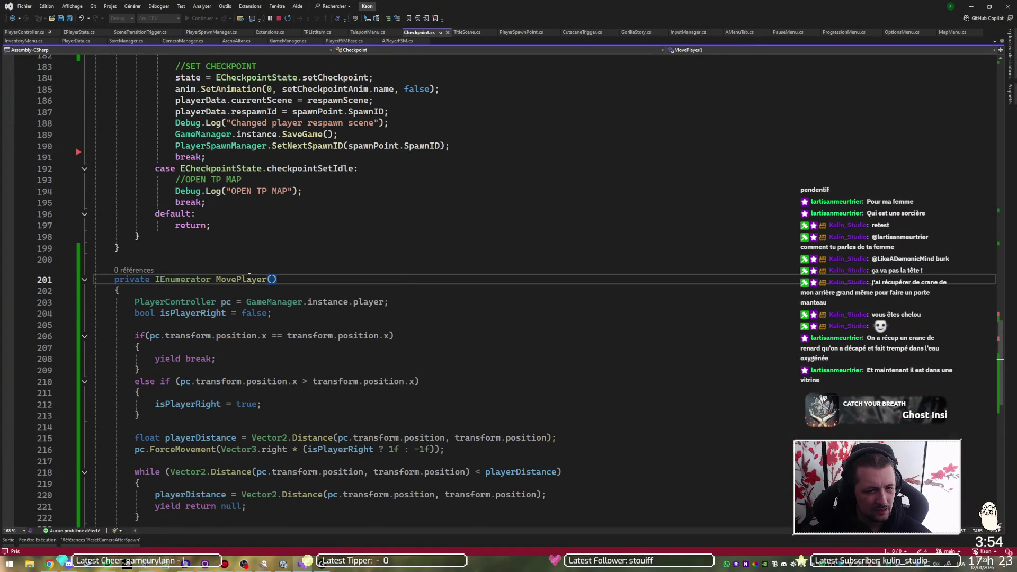
{"action": "scroll", "coordinate": [233, 276], "scroll_direction": "up", "scroll_amount": 7}
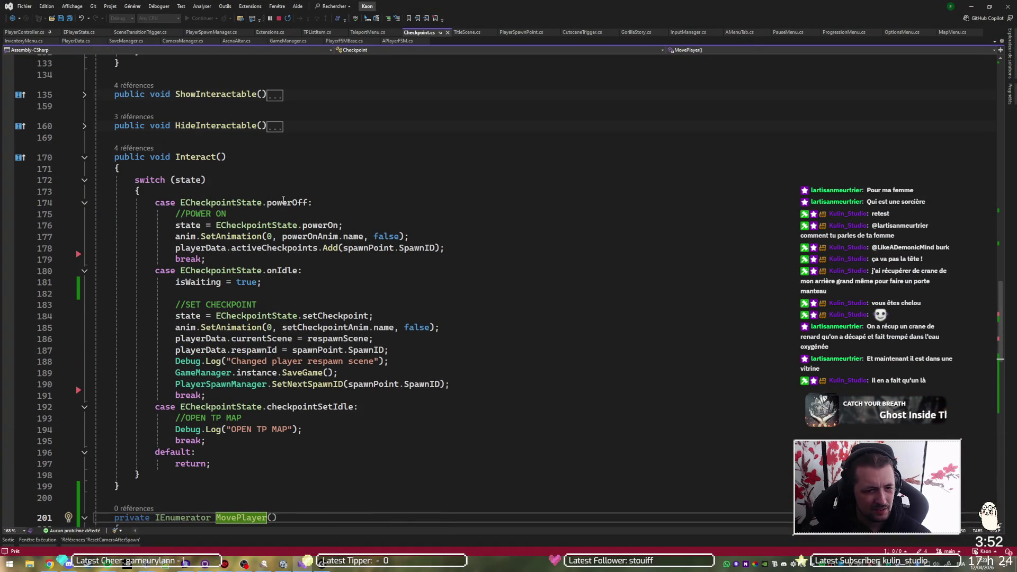
{"action": "left_click", "coordinate": [217, 203]}
{"action": "left_click", "coordinate": [216, 225]}
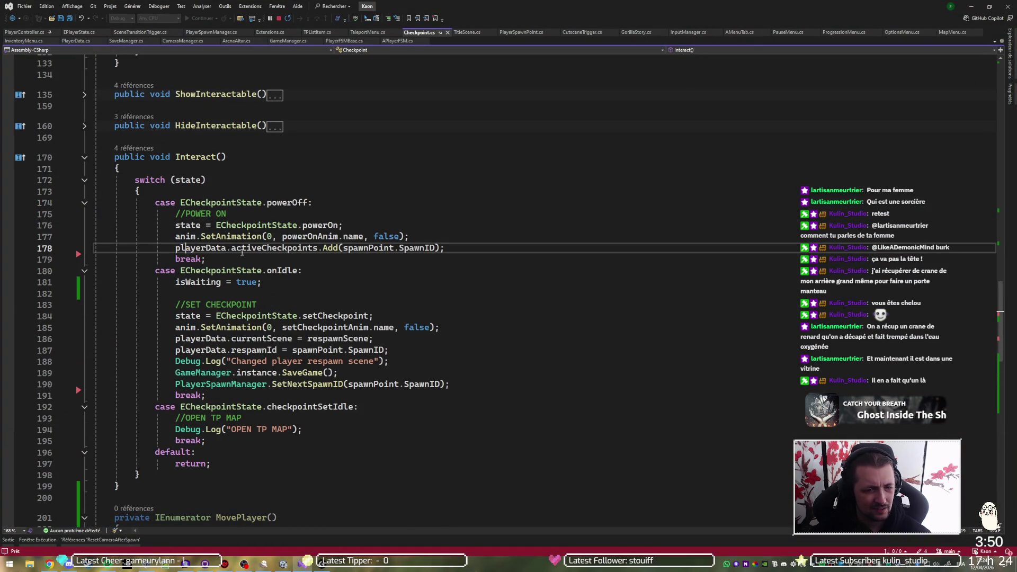
{"action": "left_click", "coordinate": [185, 248]}
{"action": "scroll", "coordinate": [251, 263], "scroll_direction": "up", "scroll_amount": 20}
{"action": "scroll", "coordinate": [251, 263], "scroll_direction": "down", "scroll_amount": 2}
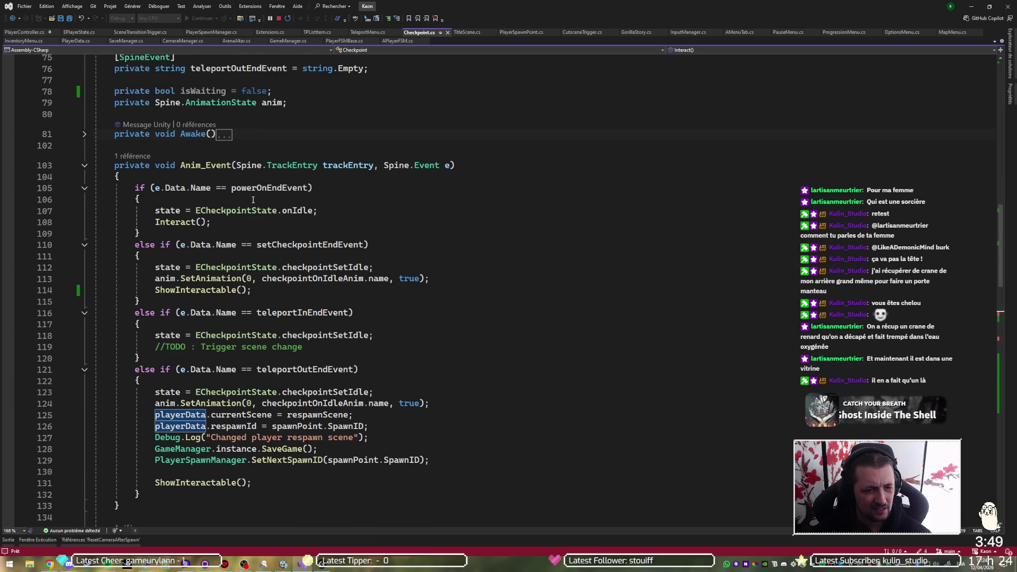
Step: Inspect Anim_Event's powerOnEndEvent check and onIdle state, jump to Interact's definition, then return to Unity
{"action": "left_click", "coordinate": [261, 189]}
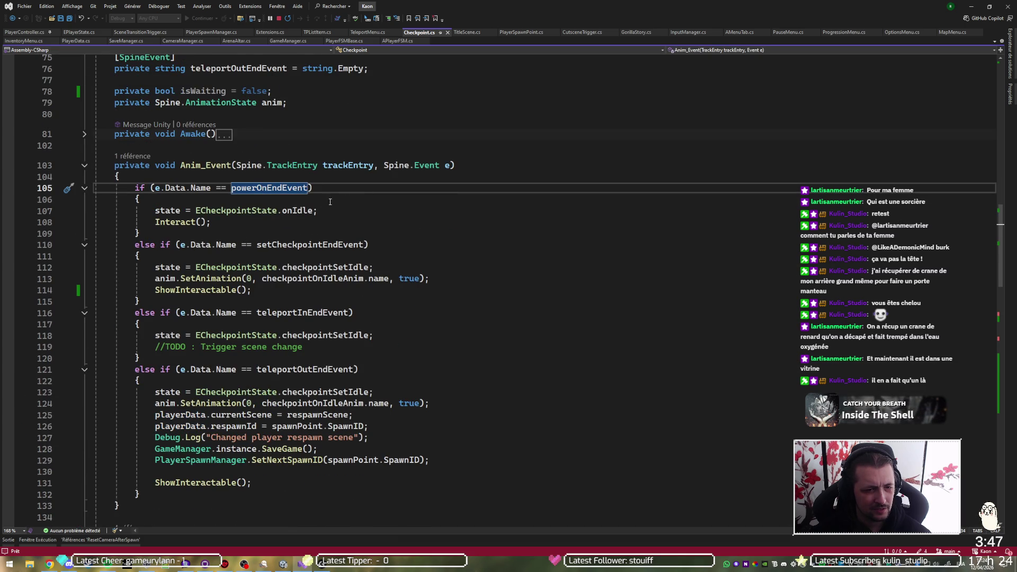
{"action": "left_click", "coordinate": [221, 211]}
{"action": "left_click", "coordinate": [300, 210]}
{"action": "left_click", "coordinate": [178, 222]}
{"action": "key", "text": "F12"}
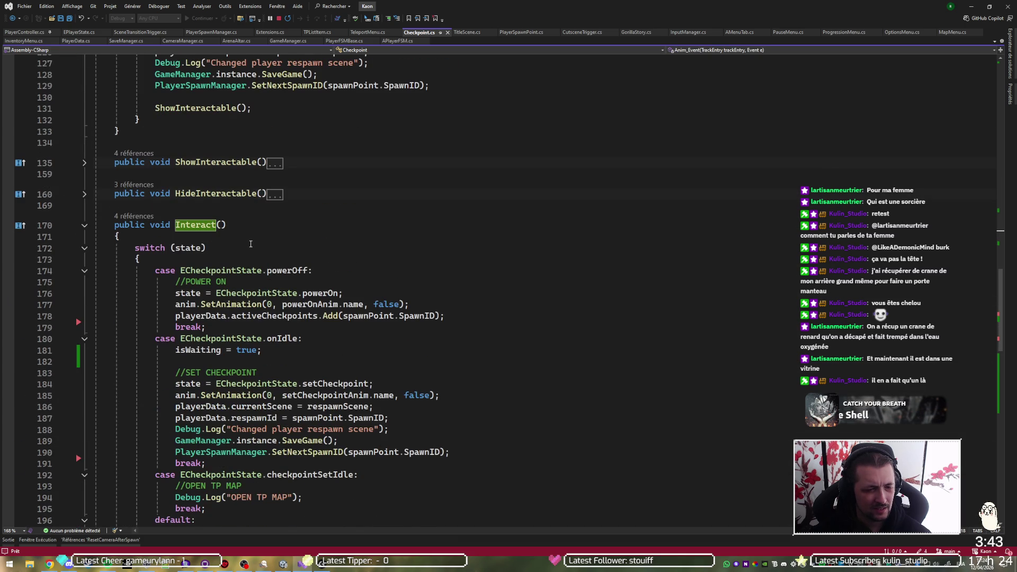
{"action": "scroll", "coordinate": [252, 247], "scroll_direction": "down", "scroll_amount": 2}
{"action": "key", "text": "alt+Tab"}
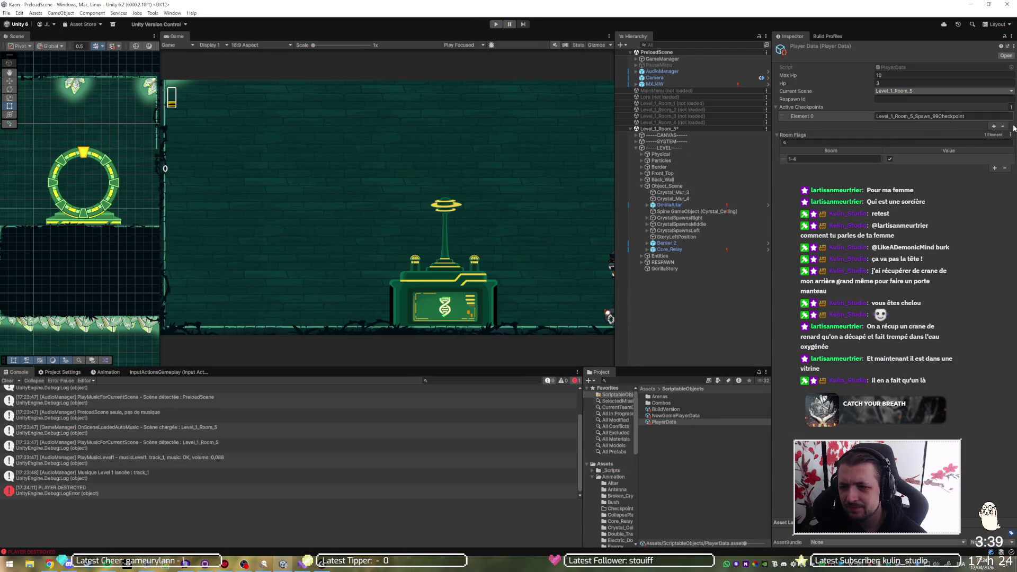
Step: Empty Active Checkpoints, then play-test walking the player away from and back into the checkpoint ring
{"action": "left_click", "coordinate": [1003, 127]}
{"action": "left_click", "coordinate": [495, 25]}
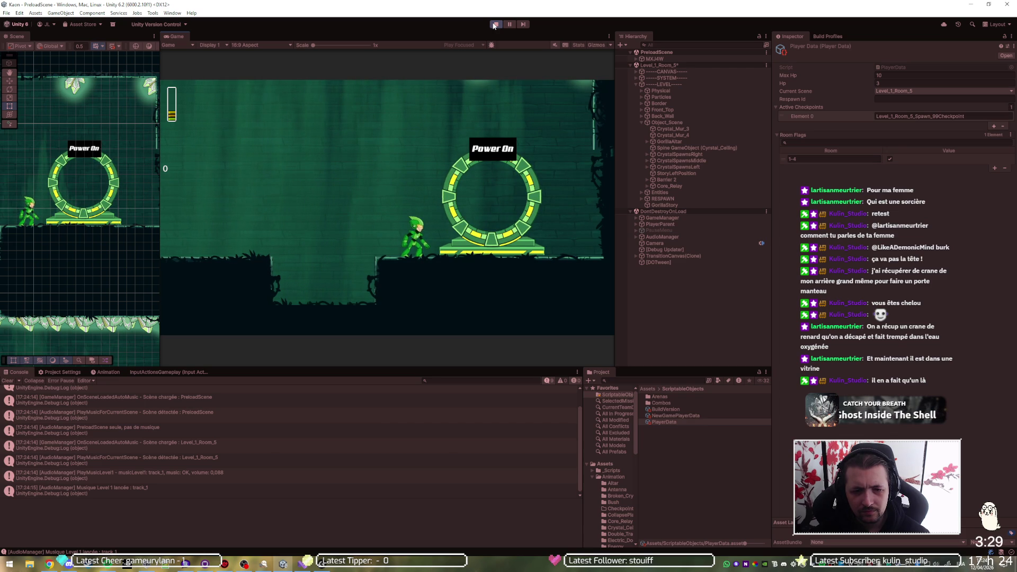
{"action": "key", "text": "Left"}
{"action": "key", "text": "space"}
{"action": "key", "text": "Right"}
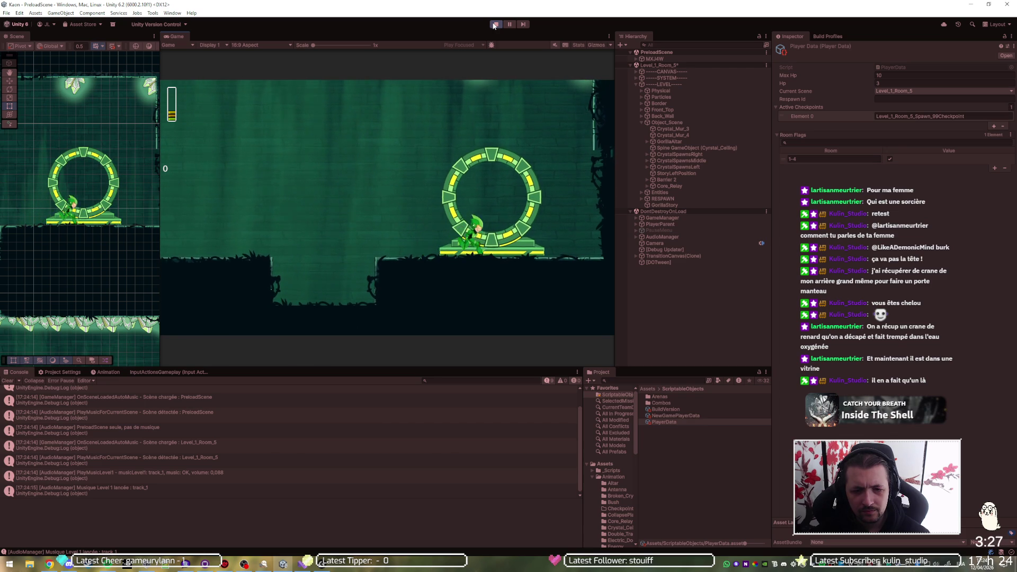
{"action": "key", "text": "Left"}
{"action": "key", "text": "Right"}
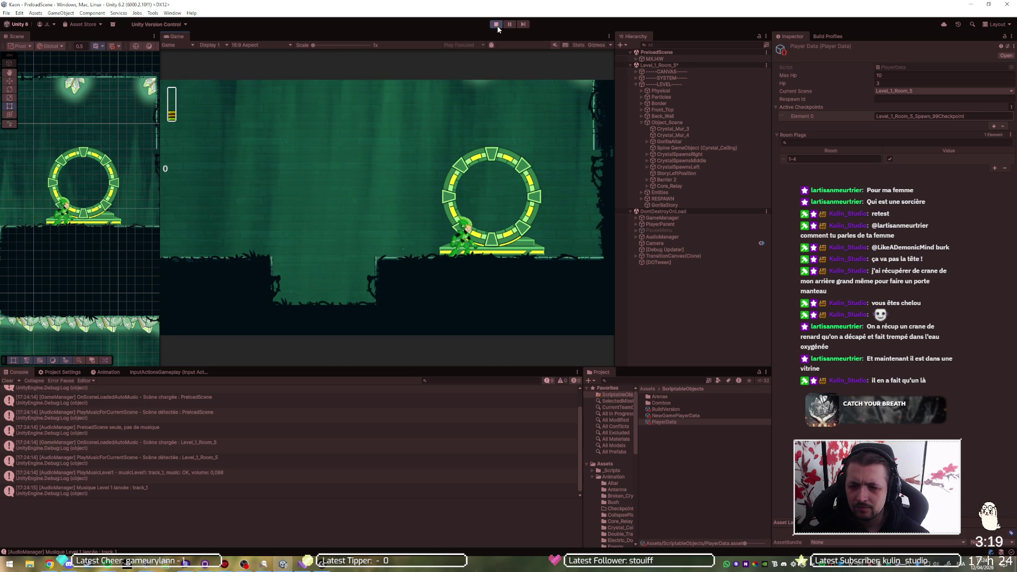
{"action": "left_click", "coordinate": [496, 25]}
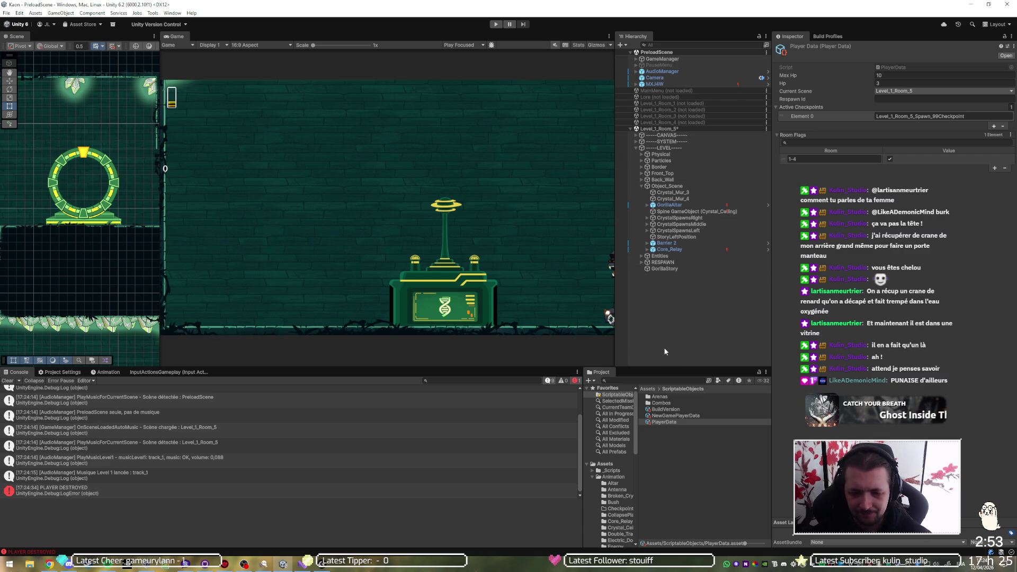
Step: Select the Core_Relay object and open its Core_Relay_SkeletonData asset
{"action": "left_click", "coordinate": [663, 250]}
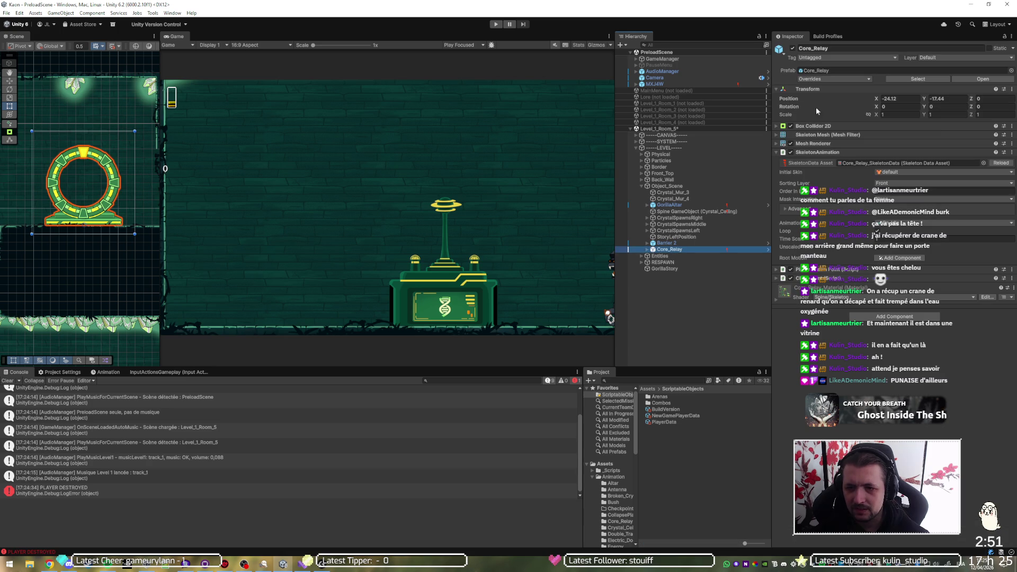
{"action": "left_click", "coordinate": [873, 163]}
{"action": "left_click", "coordinate": [697, 426]}
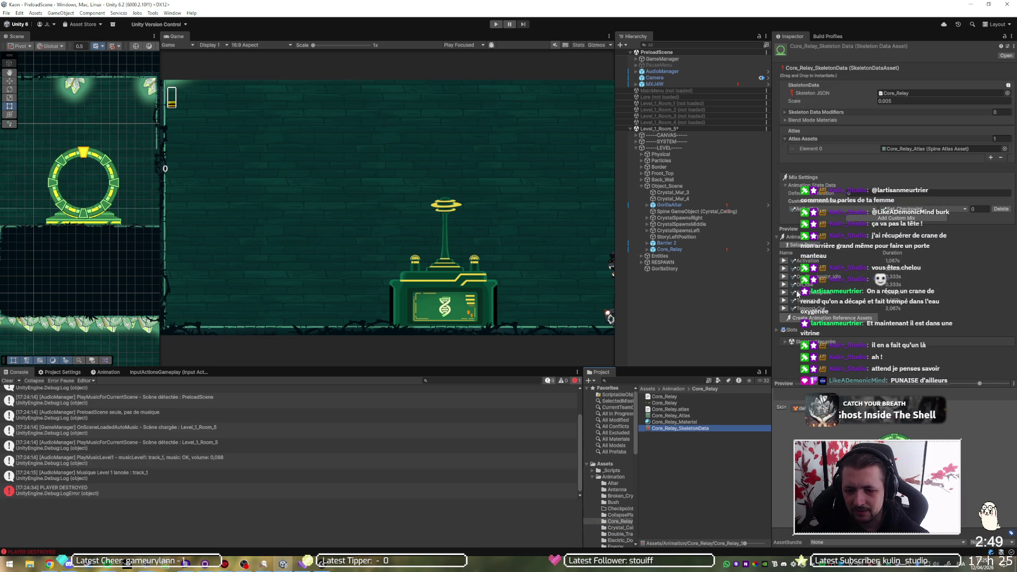
Step: Preview the Core_Relay skeleton's Activation animation, then switch to GitHub Desktop
{"action": "left_click", "coordinate": [784, 260]}
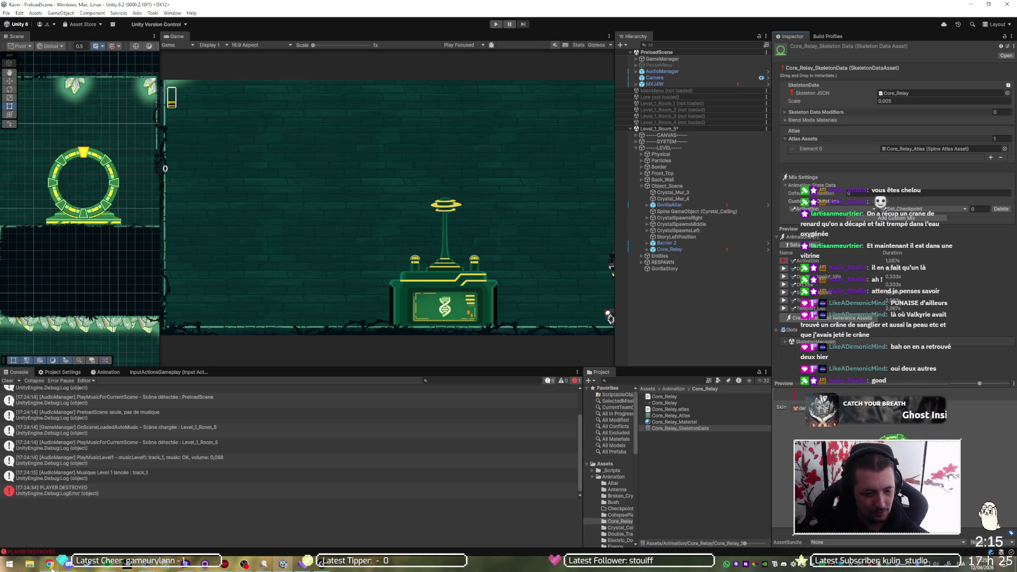
{"action": "key", "text": "alt+Tab"}
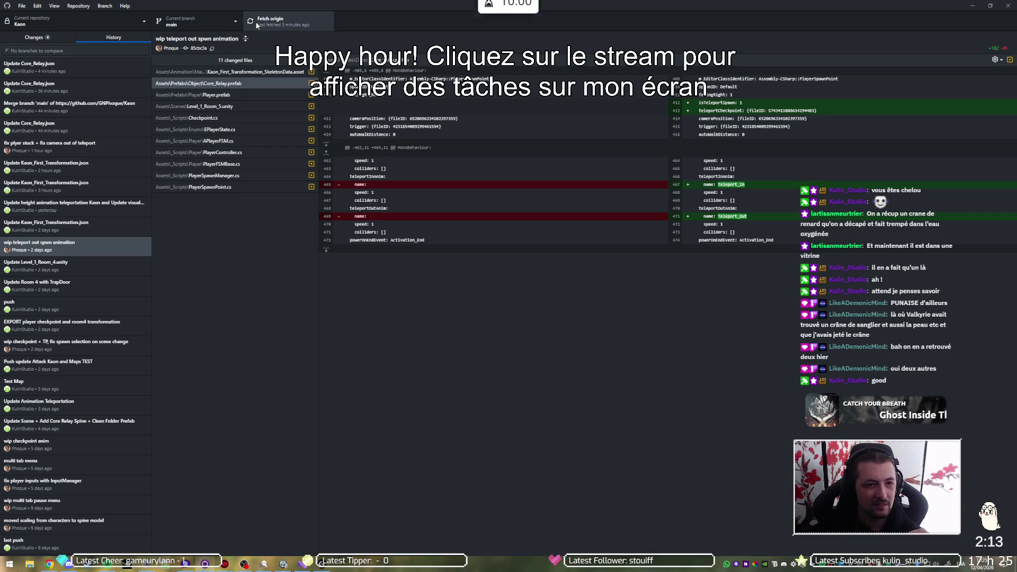
Step: Fetch and pull the new commit from origin, then return to the Unity editor
{"action": "left_click", "coordinate": [256, 21]}
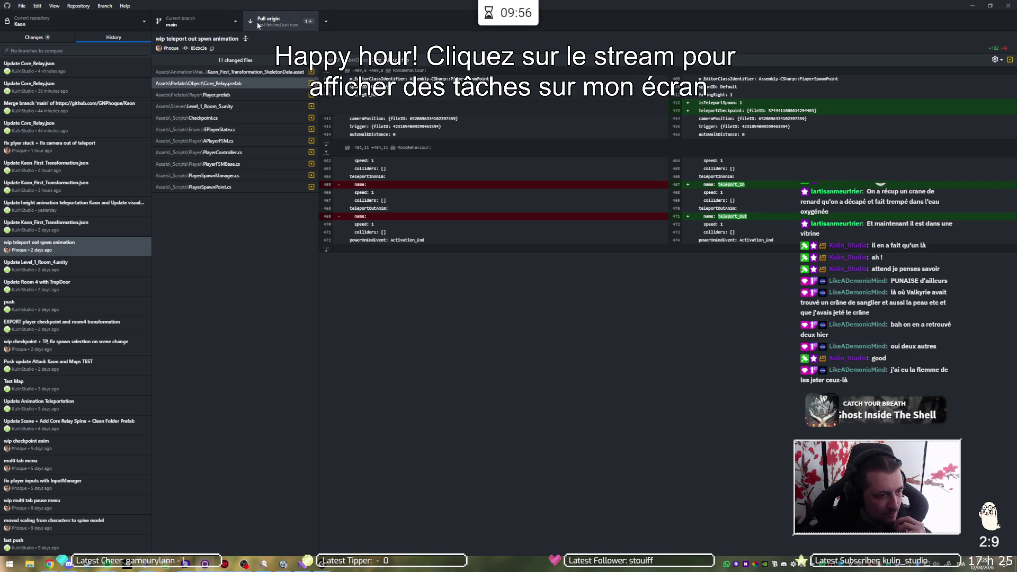
{"action": "left_click", "coordinate": [256, 21]}
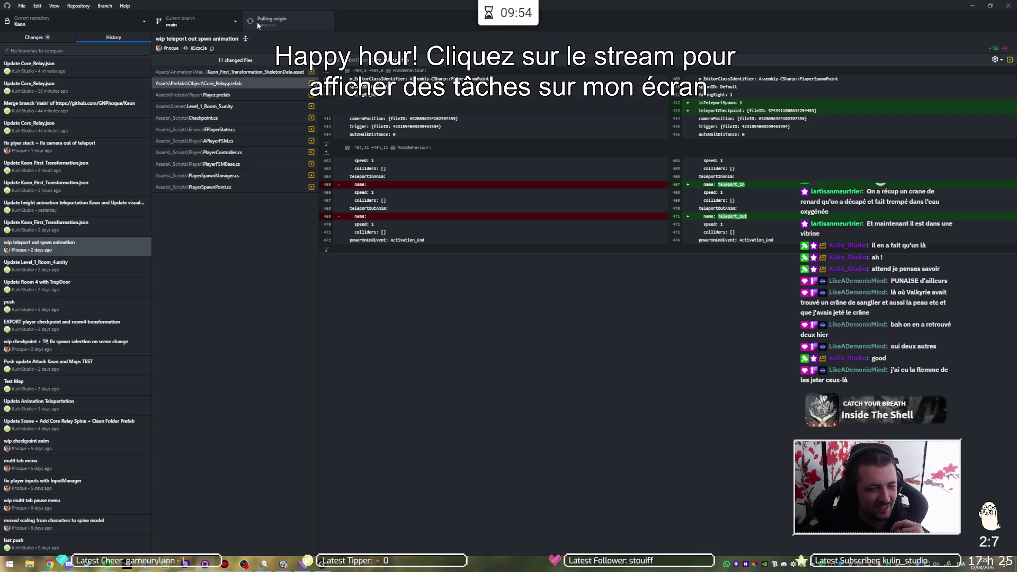
{"action": "left_click", "coordinate": [302, 564]}
{"action": "left_click", "coordinate": [284, 563]}
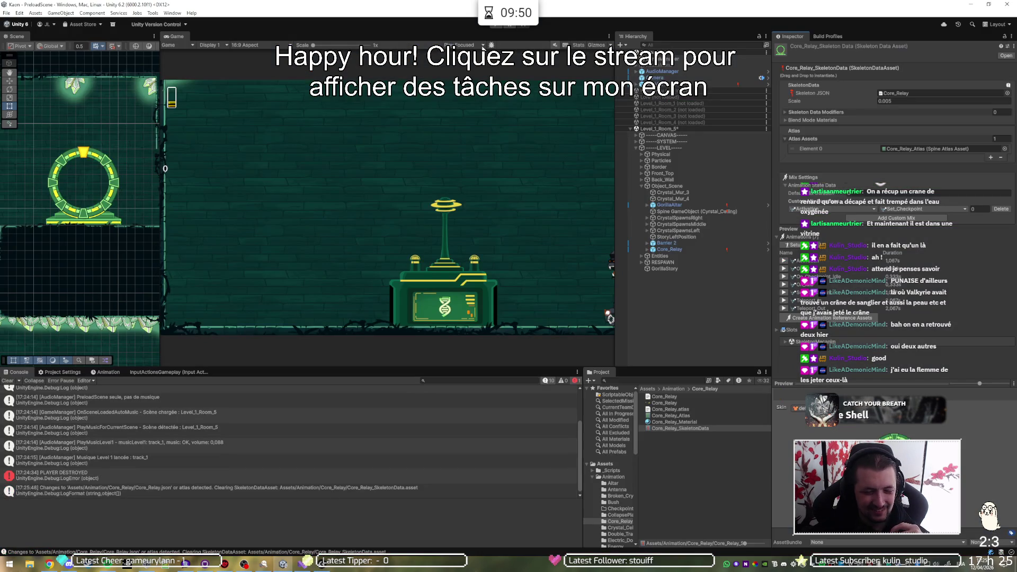
Step: Start play mode, open the PlayerData asset and remove its saved Active Checkpoints entry
{"action": "left_click", "coordinate": [491, 25]}
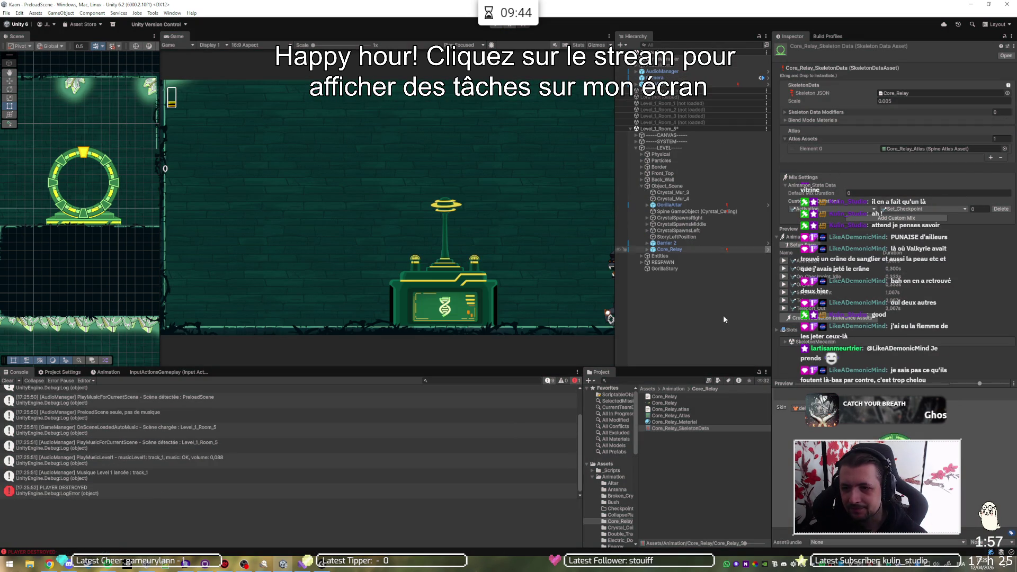
{"action": "left_click", "coordinate": [615, 395]}
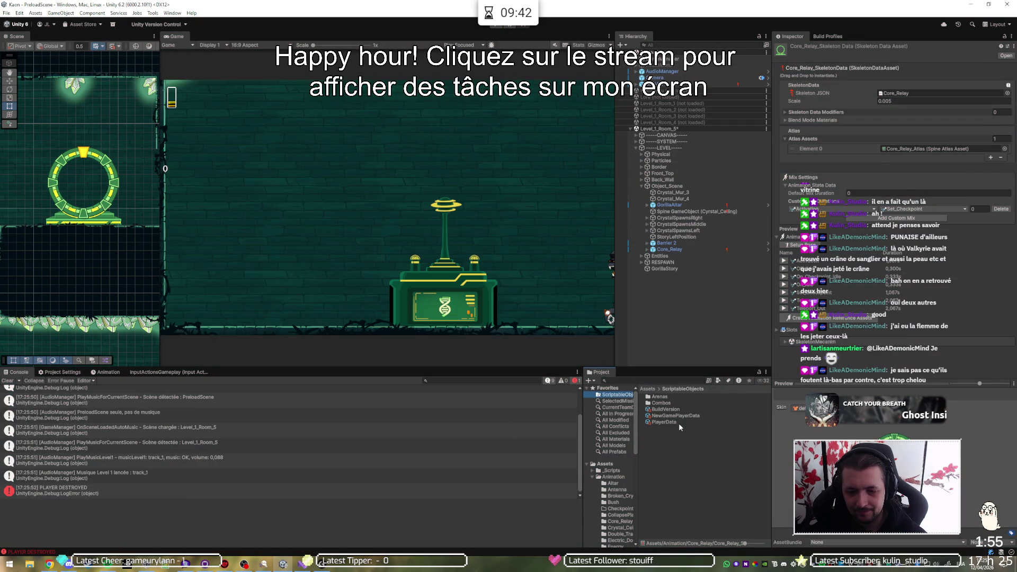
{"action": "left_click", "coordinate": [679, 423]}
{"action": "left_click", "coordinate": [1001, 126]}
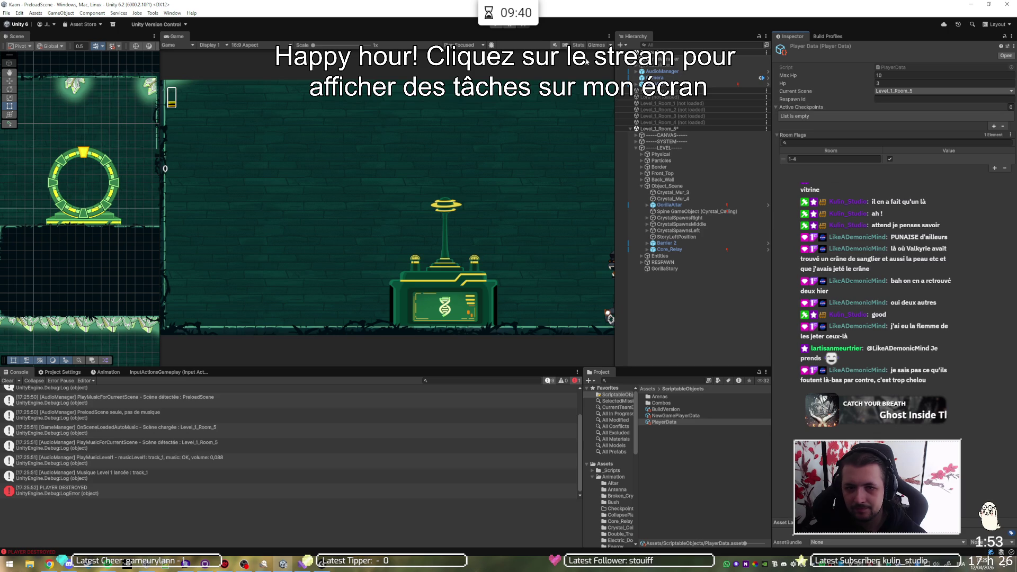
Step: Play-test running right to the checkpoint portal, clear the saved checkpoint again, and restart play mode
{"action": "left_click", "coordinate": [494, 25]}
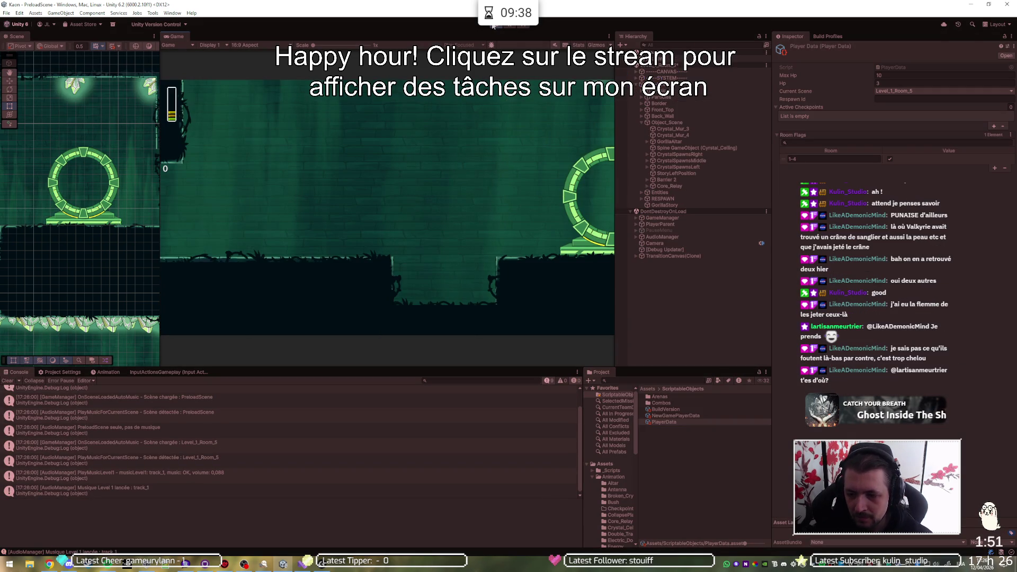
{"action": "key", "text": "d"}
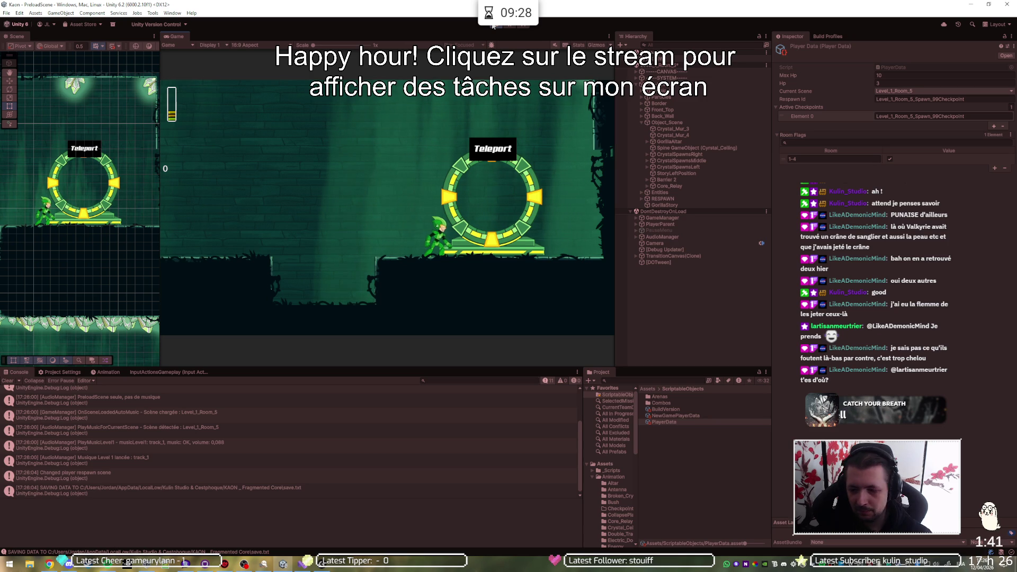
{"action": "left_click", "coordinate": [492, 25]}
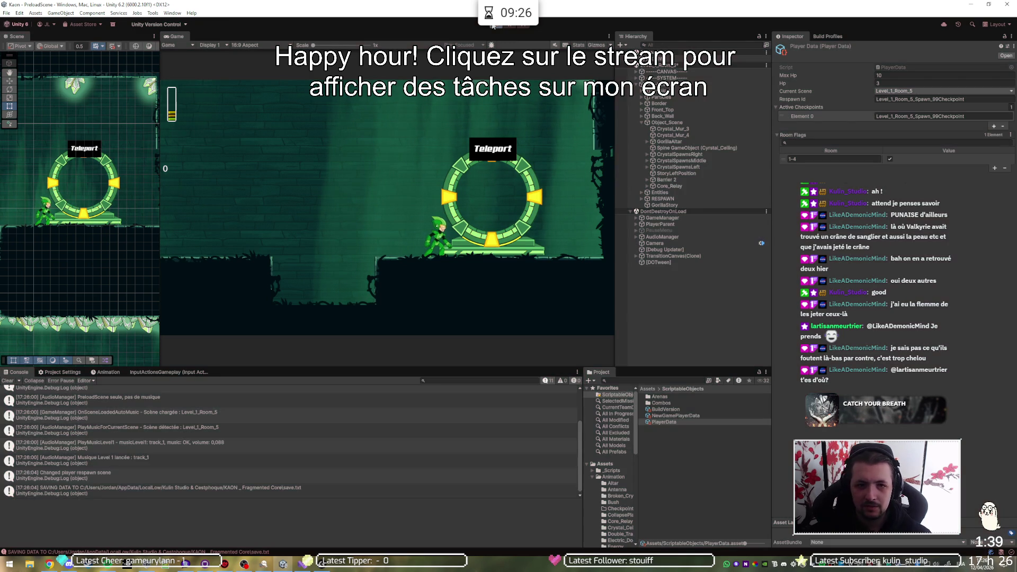
{"action": "left_click", "coordinate": [1002, 126]}
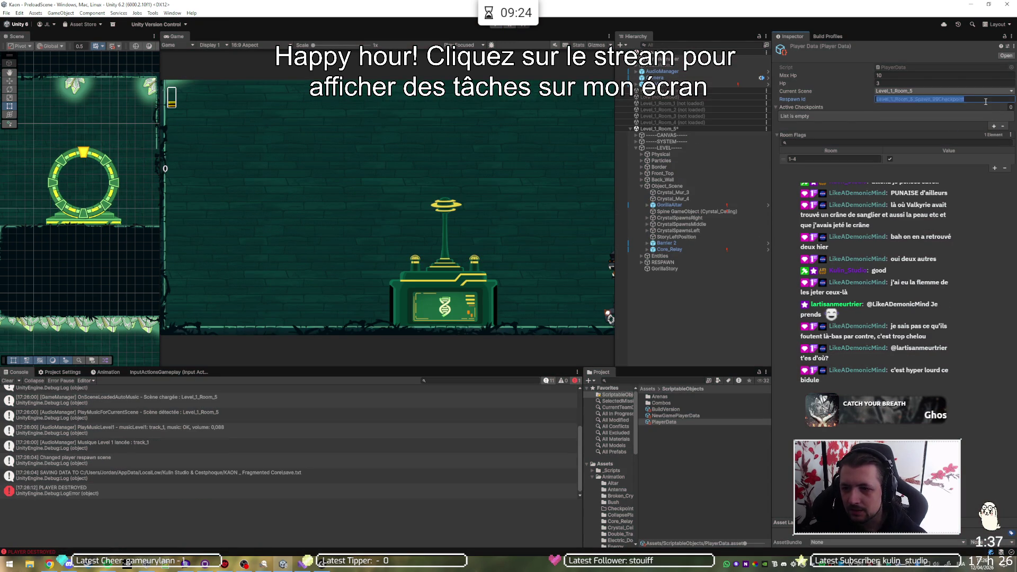
{"action": "left_click", "coordinate": [493, 26]}
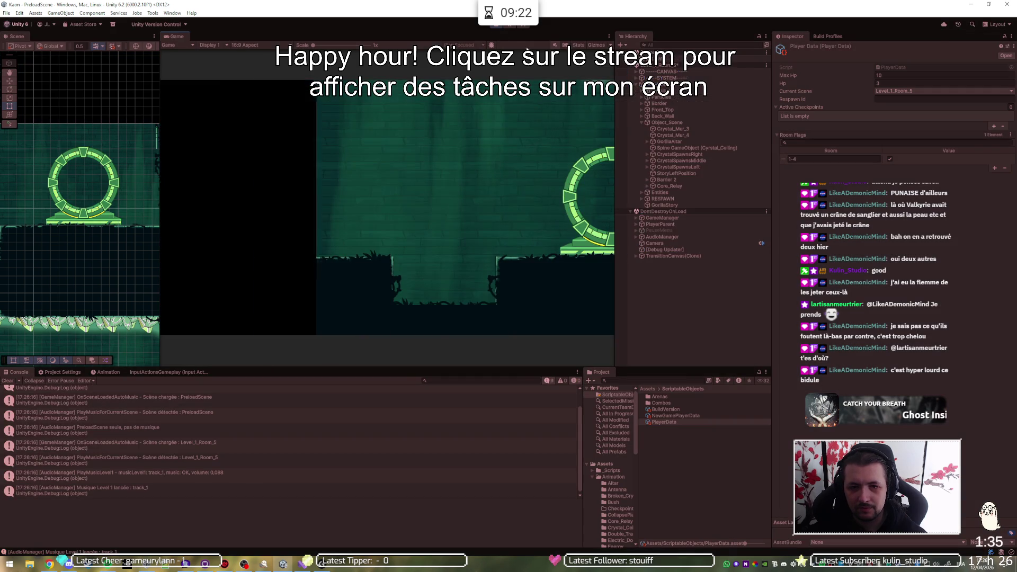
Step: Run the player right into the checkpoint ring, walk back left, and stop play mode
{"action": "key", "text": "d"}
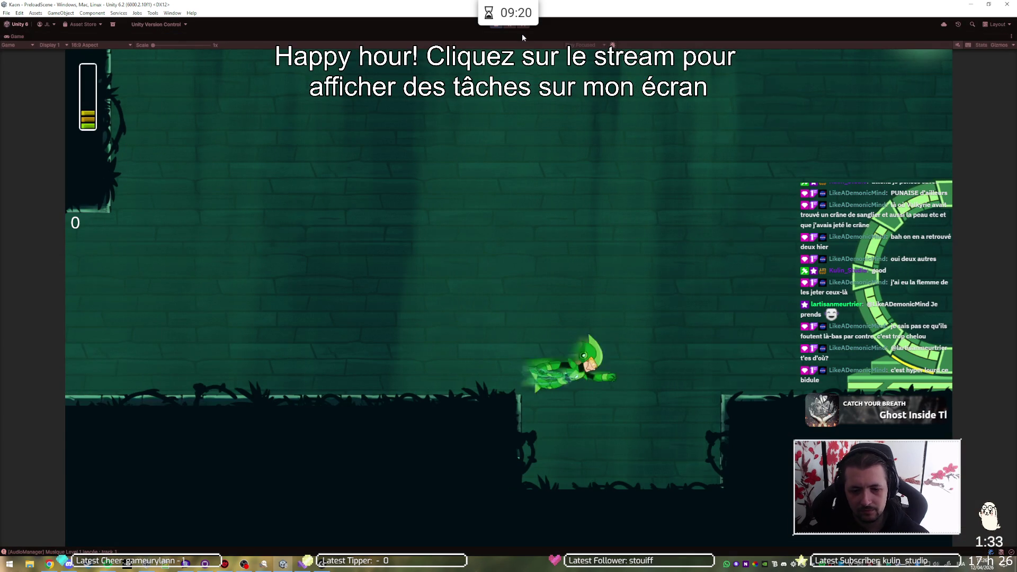
{"action": "key", "text": "a"}
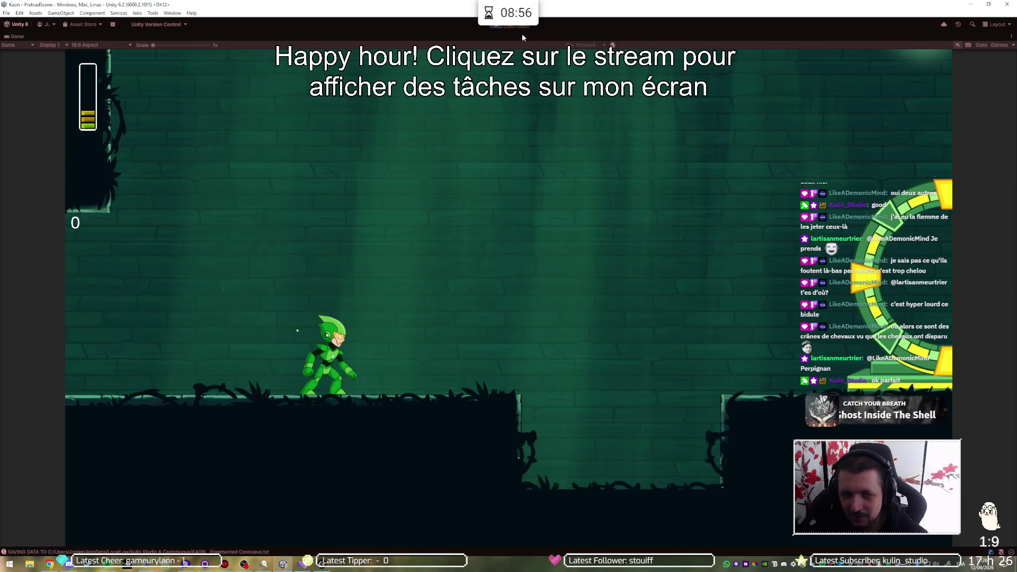
{"action": "left_click", "coordinate": [493, 25]}
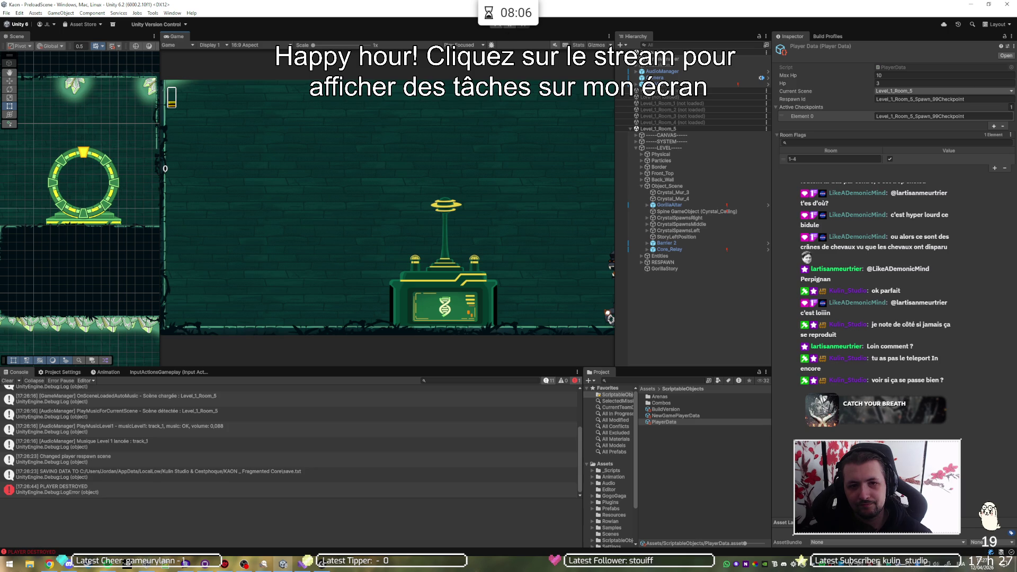
{"action": "left_click", "coordinate": [494, 27]}
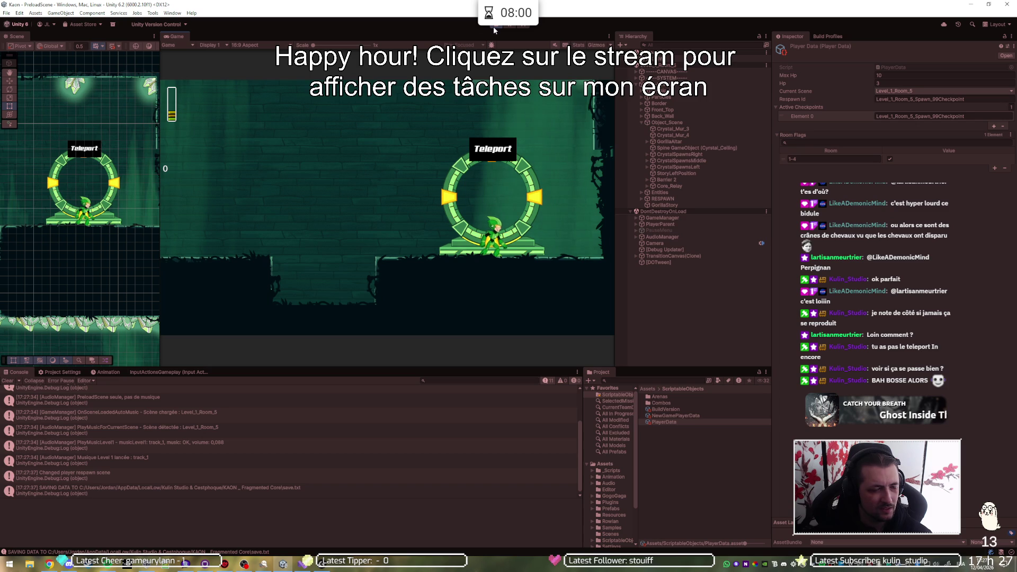
{"action": "key", "text": "a"}
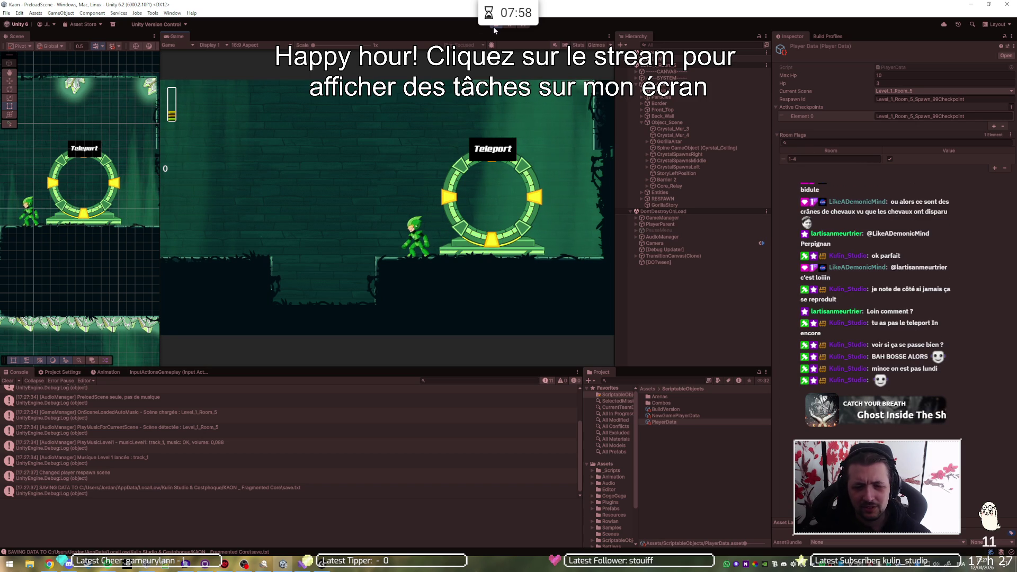
{"action": "left_click", "coordinate": [495, 26]}
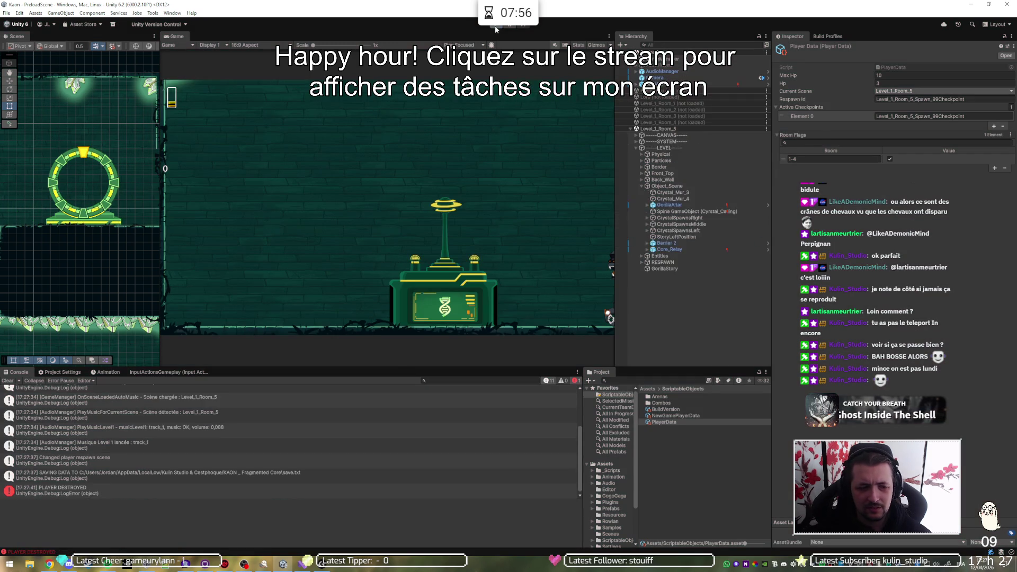
{"action": "left_click", "coordinate": [496, 27]}
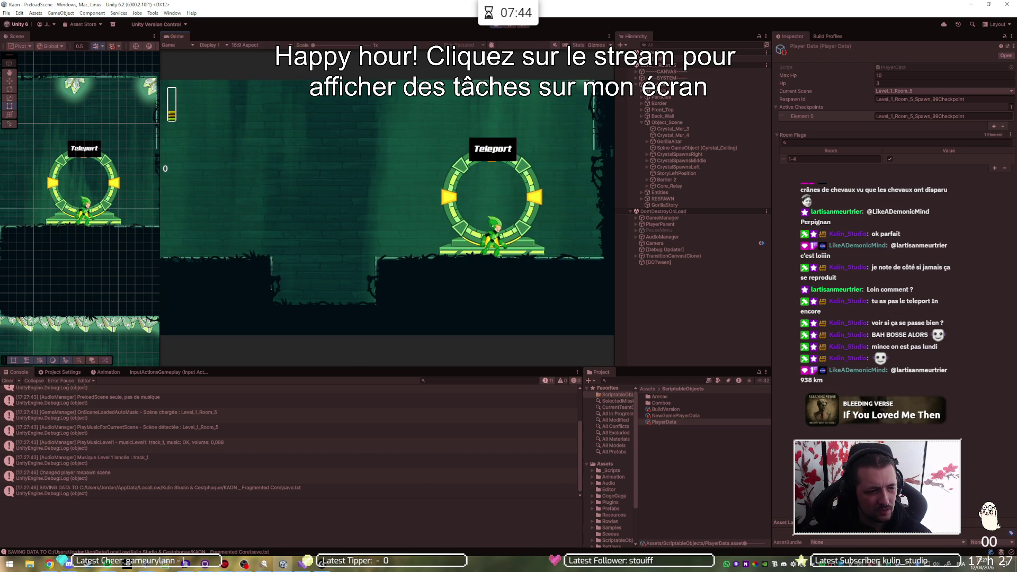
{"action": "left_click", "coordinate": [502, 25]}
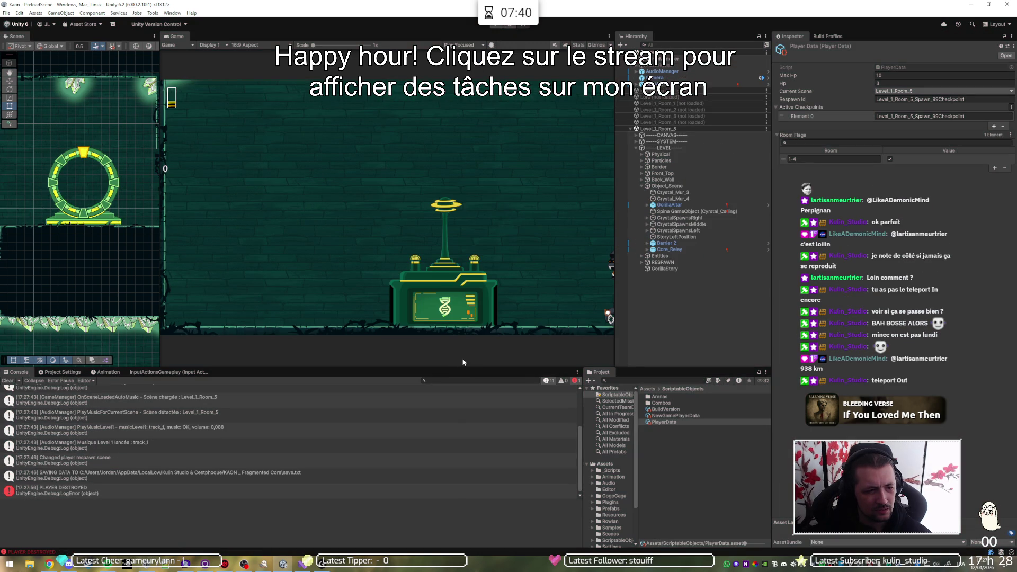
Step: Toggle play mode on and off five times to test respawning at the checkpoint
{"action": "left_click", "coordinate": [494, 26]}
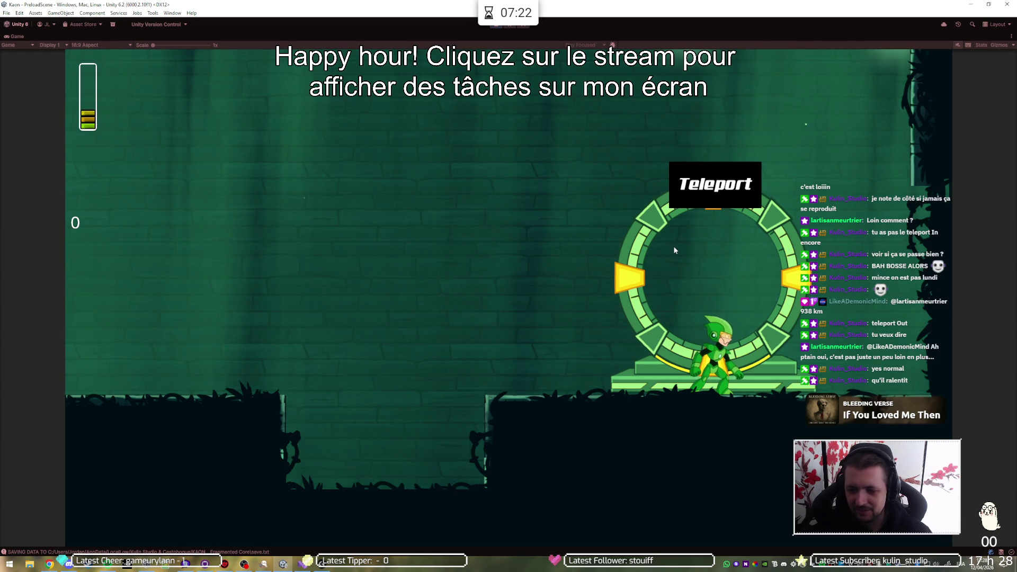
{"action": "left_click", "coordinate": [496, 27]}
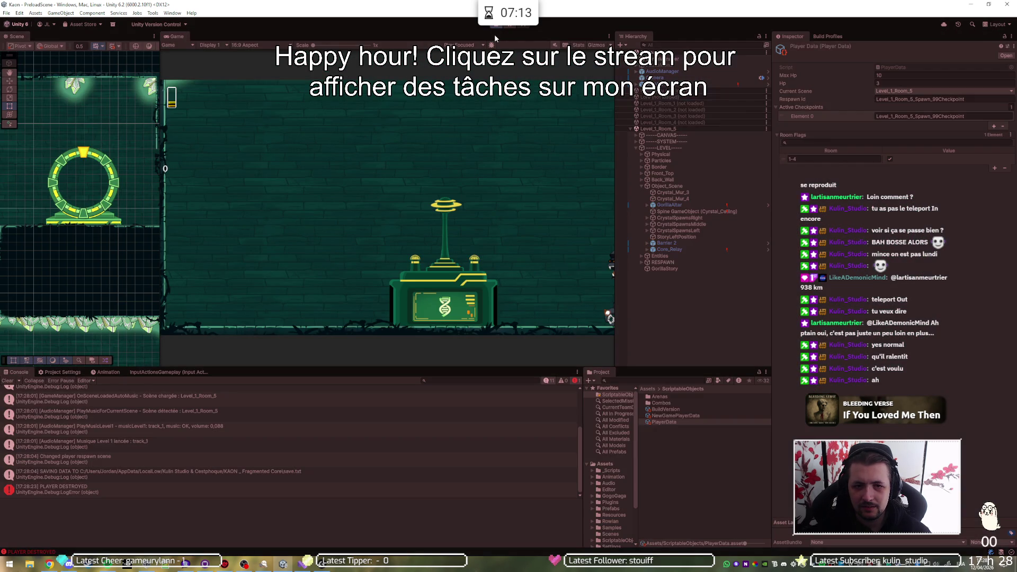
{"action": "left_click", "coordinate": [494, 31]}
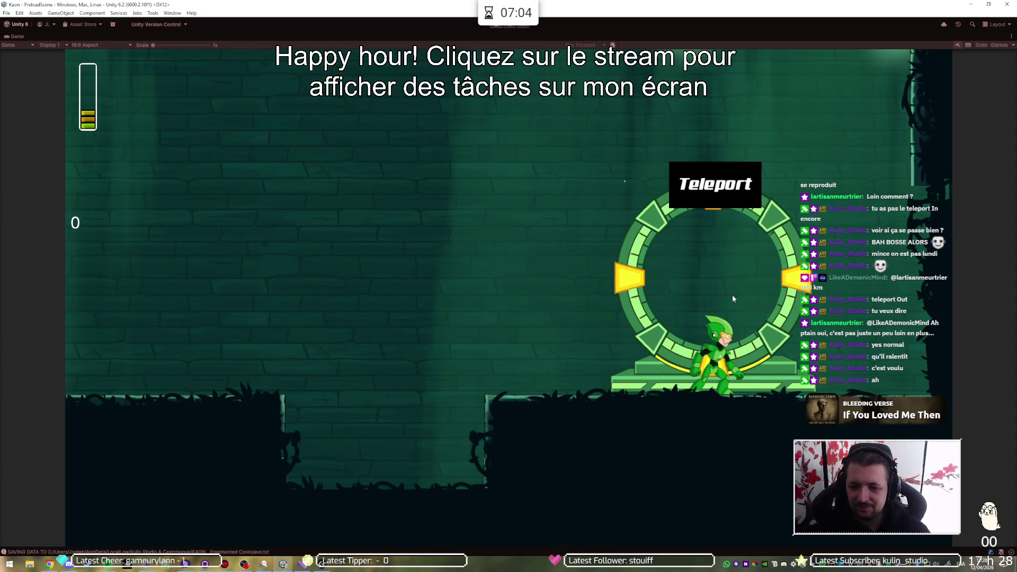
{"action": "left_click", "coordinate": [497, 26]}
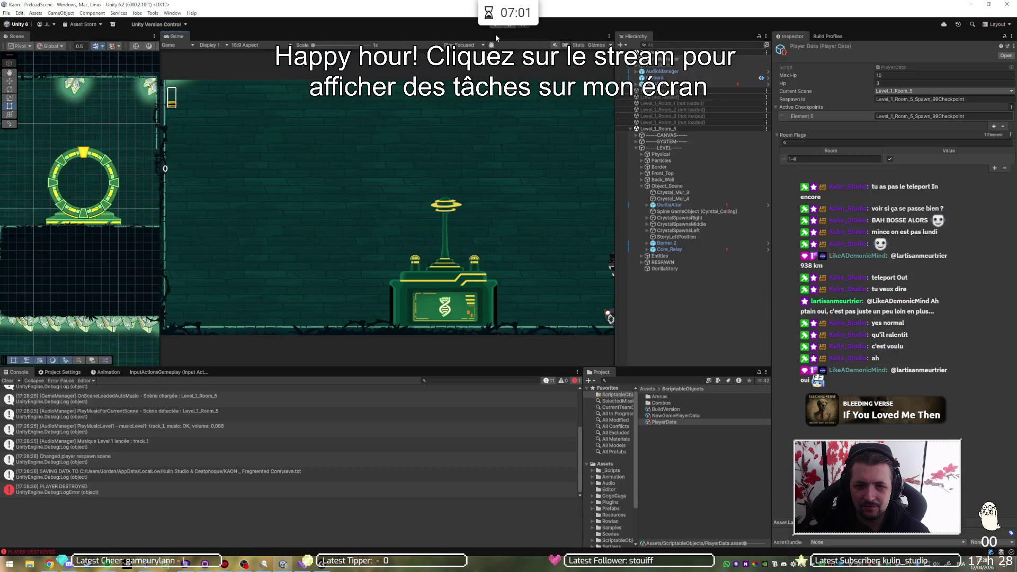
{"action": "left_click", "coordinate": [497, 27]}
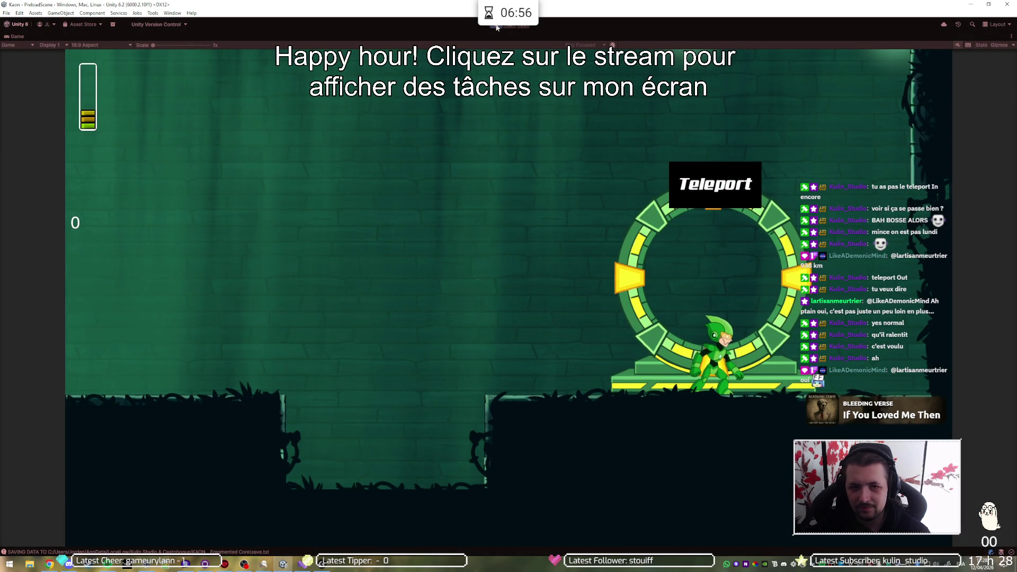
{"action": "left_click", "coordinate": [497, 27]}
{"action": "left_click", "coordinate": [497, 28]}
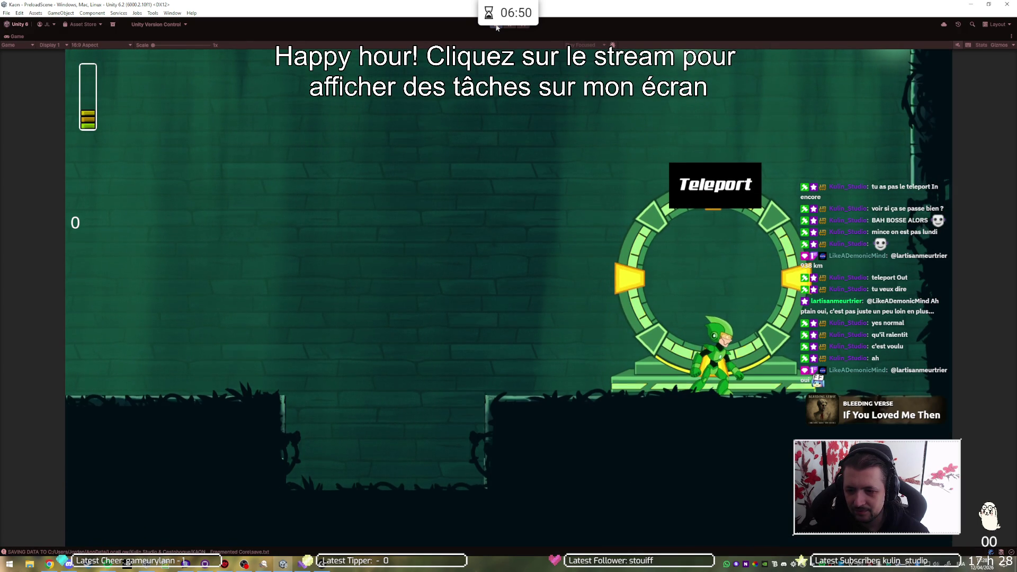
{"action": "left_click", "coordinate": [497, 27]}
{"action": "left_click", "coordinate": [497, 27]}
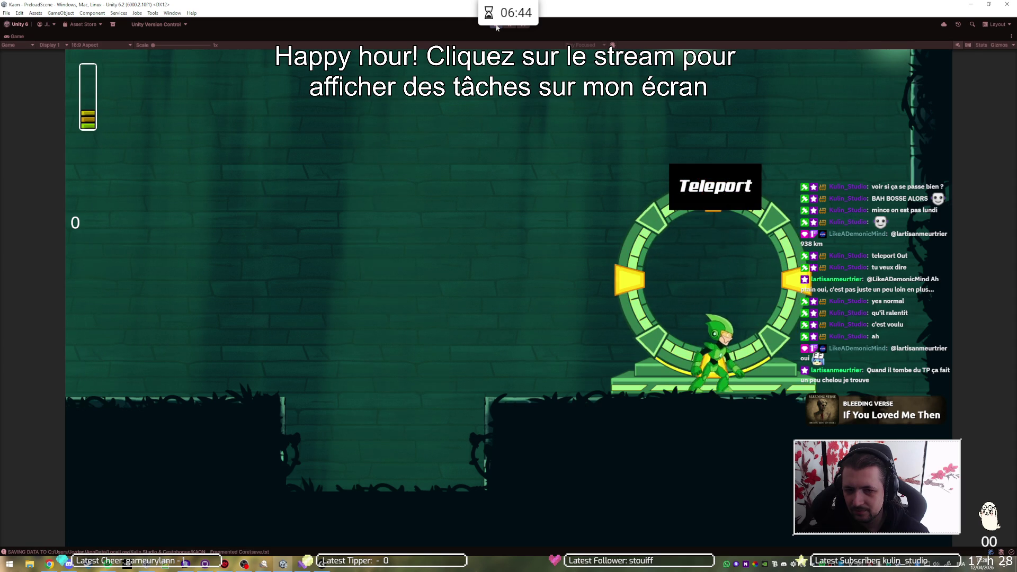
{"action": "left_click", "coordinate": [497, 27]}
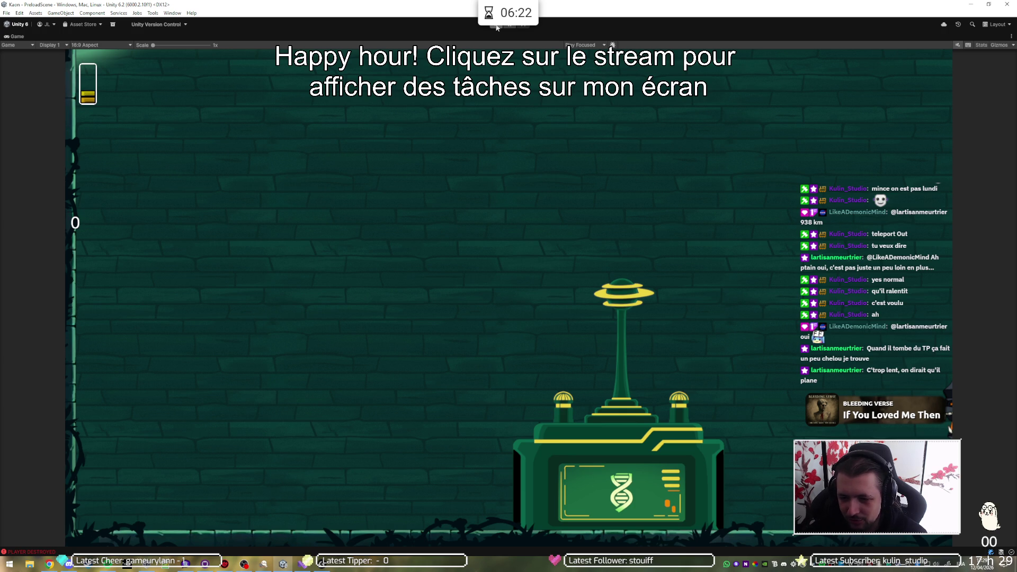
Step: Play again and walk the player left and back onto the teleporter centre
{"action": "left_click", "coordinate": [497, 27]}
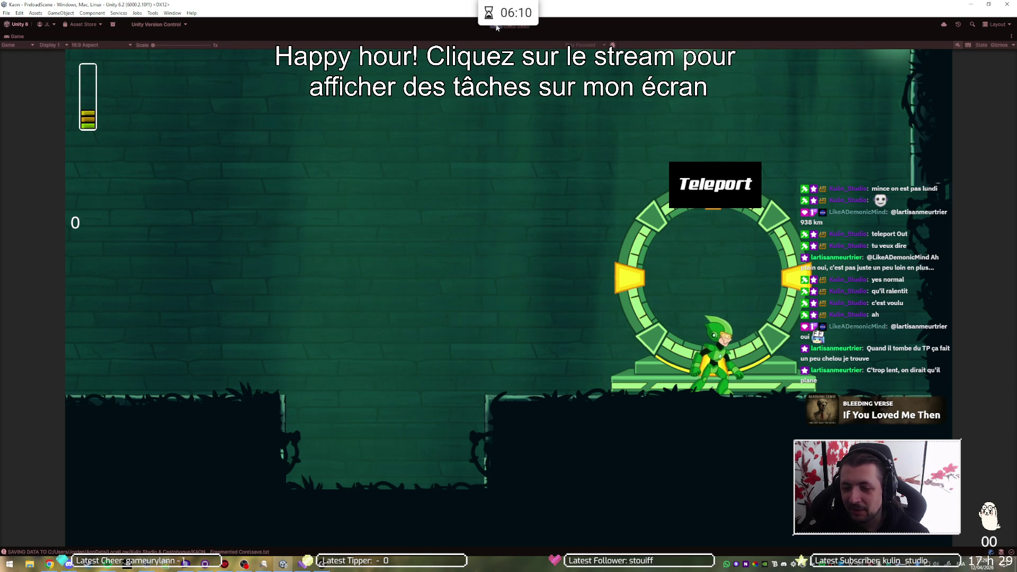
{"action": "key", "text": "Left"}
{"action": "key", "text": "Right"}
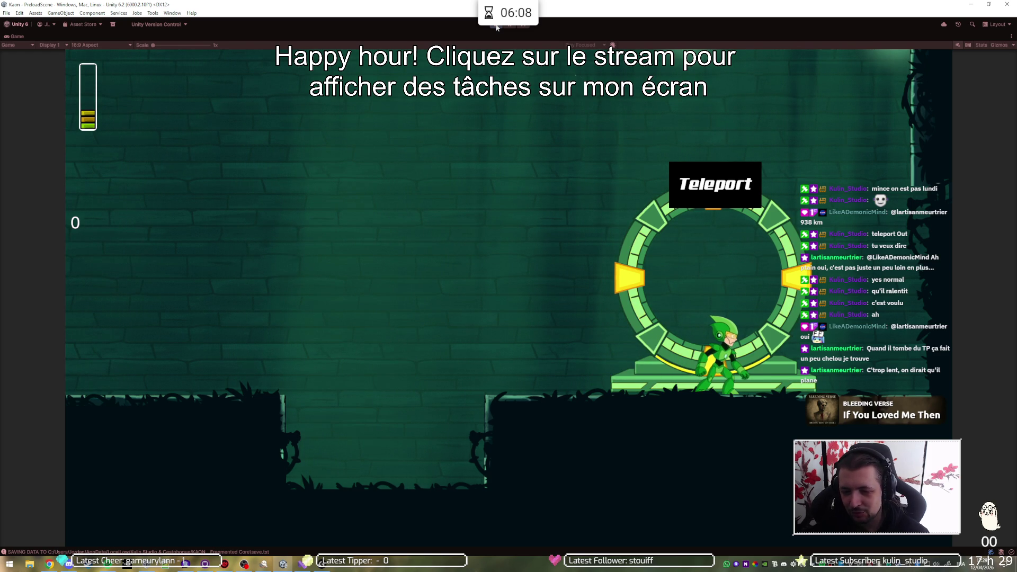
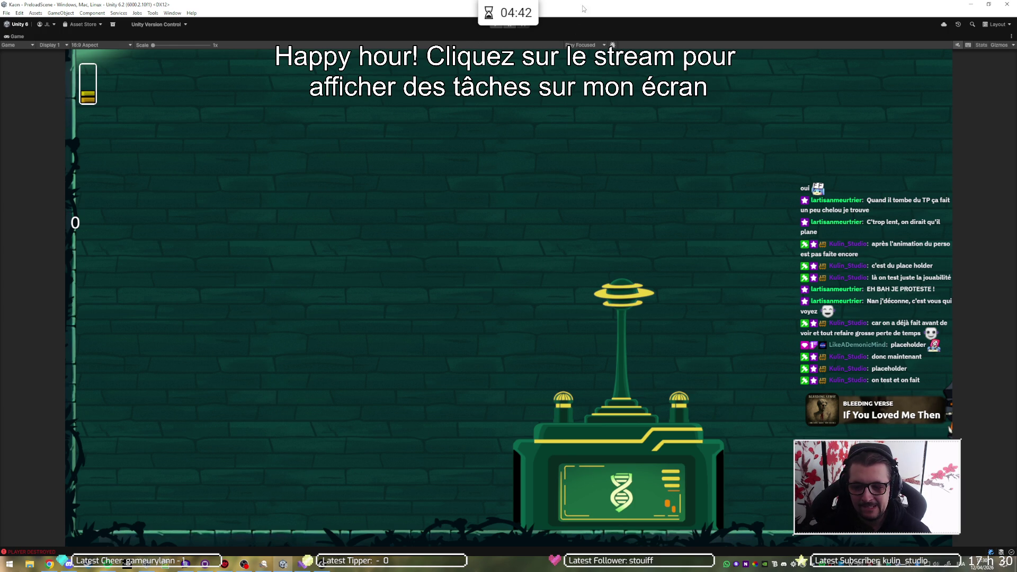
Step: Restore the full Unity editor layout from the maximized Game view and bring up Checkpoint.cs in Visual Studio
{"action": "double_click", "coordinate": [437, 33]}
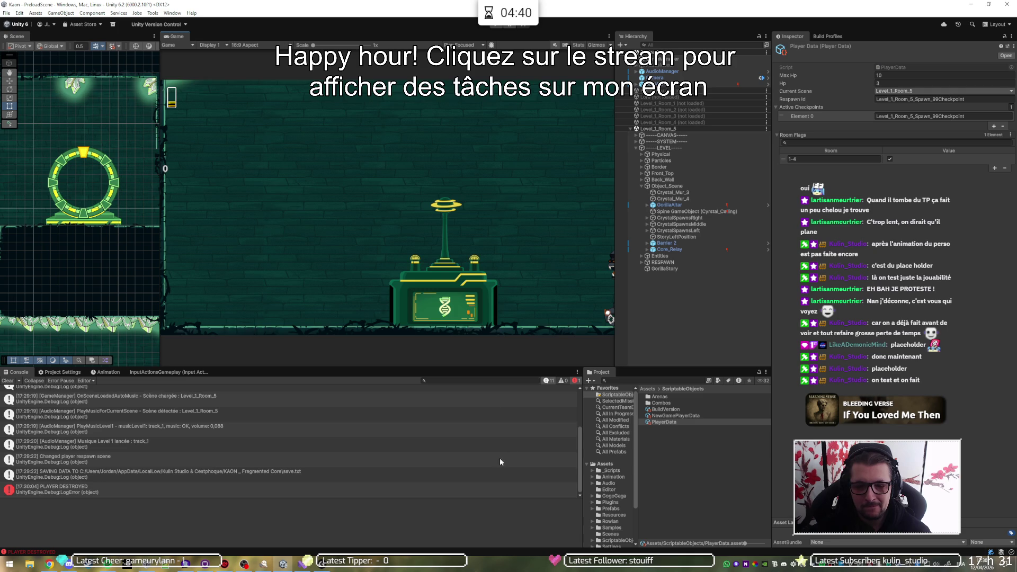
{"action": "mouse_move", "coordinate": [303, 562]}
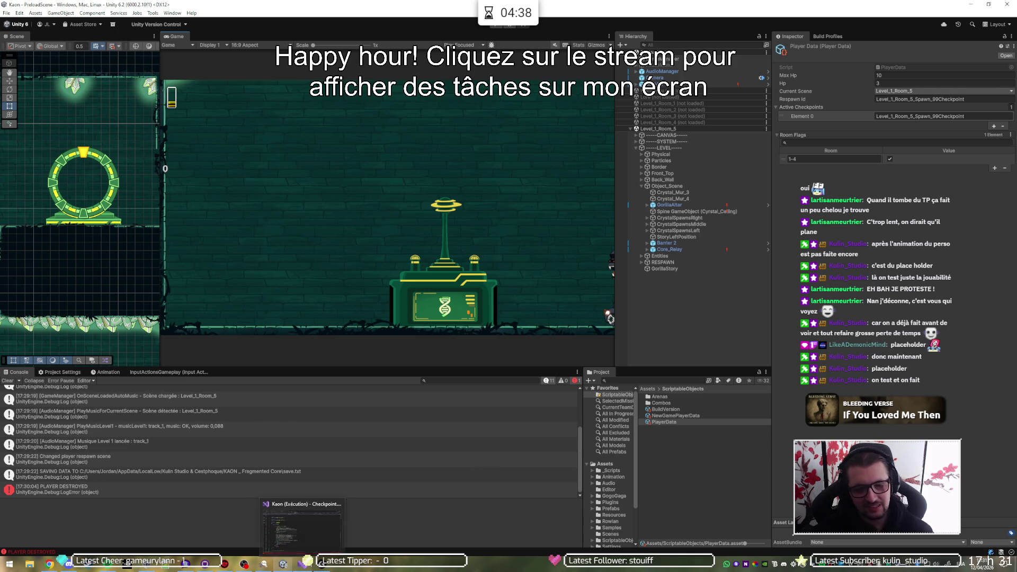
{"action": "left_click", "coordinate": [285, 525]}
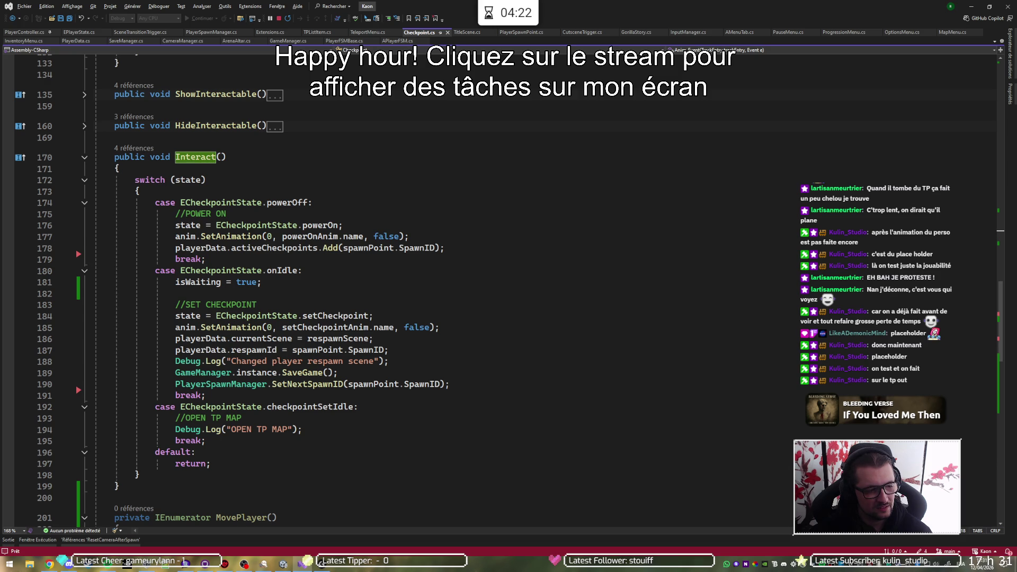
Step: Read through the Interact() switch cases in Checkpoint.cs, then return to the Unity editor
{"action": "left_click", "coordinate": [356, 166]}
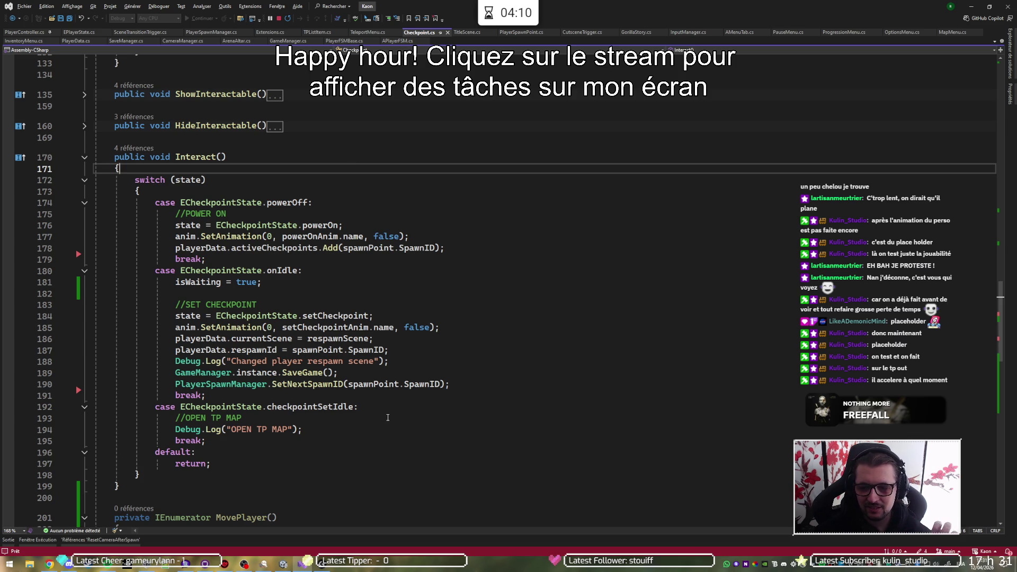
{"action": "mouse_move", "coordinate": [302, 563]}
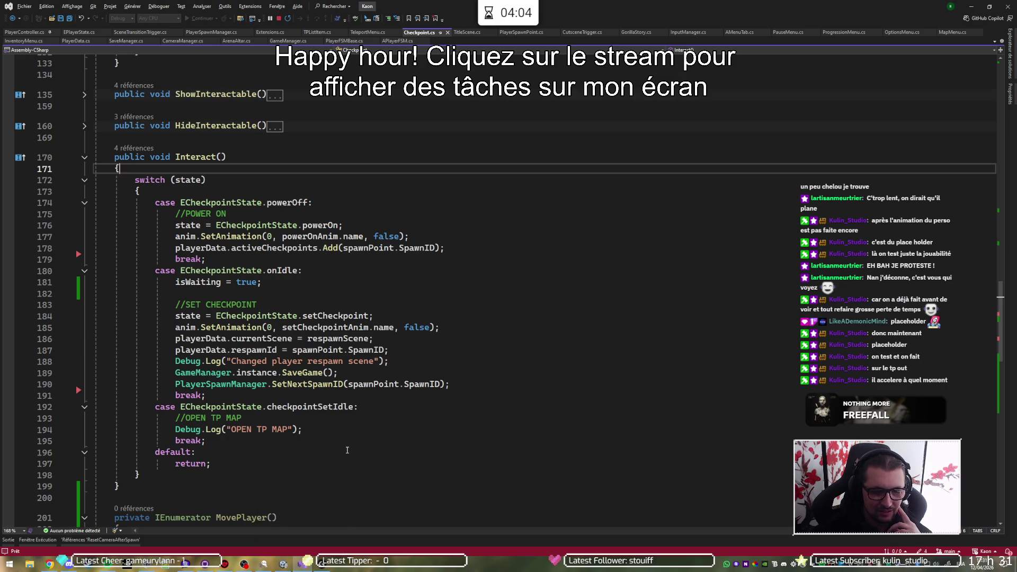
{"action": "scroll", "coordinate": [353, 438], "scroll_direction": "down", "scroll_amount": 2}
{"action": "scroll", "coordinate": [354, 438], "scroll_direction": "down", "scroll_amount": 1}
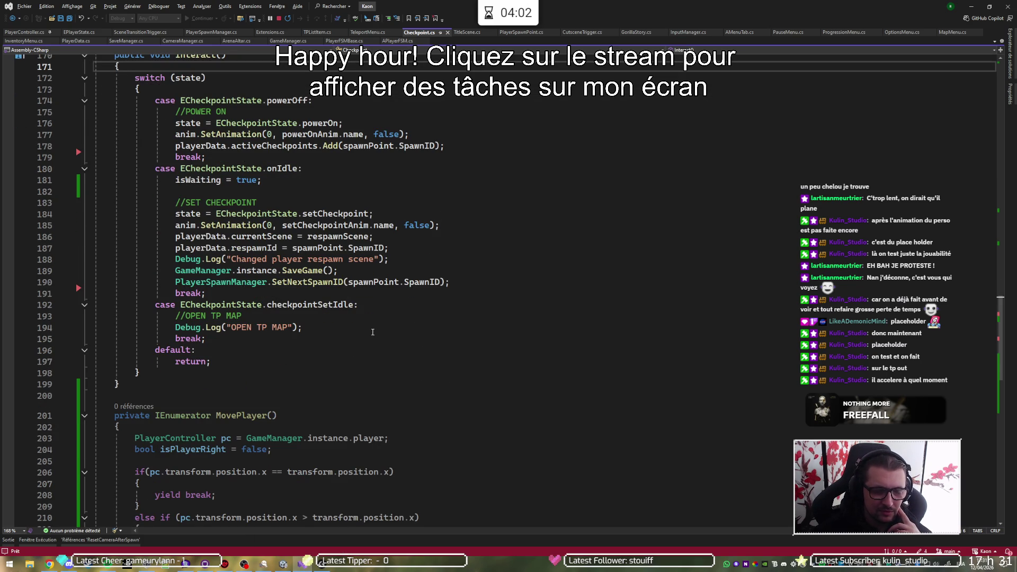
{"action": "key", "text": "alt+Tab"}
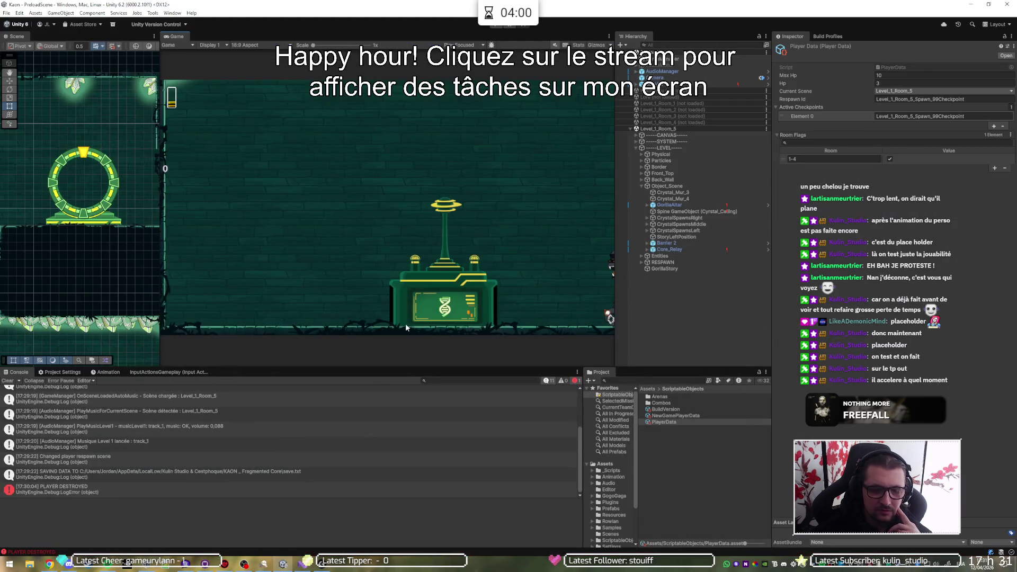
Step: Playtest the Core Relay in a maximized Game view to see the Teleport tooltip and saved respawn, then restart play mode
{"action": "left_click", "coordinate": [494, 26]}
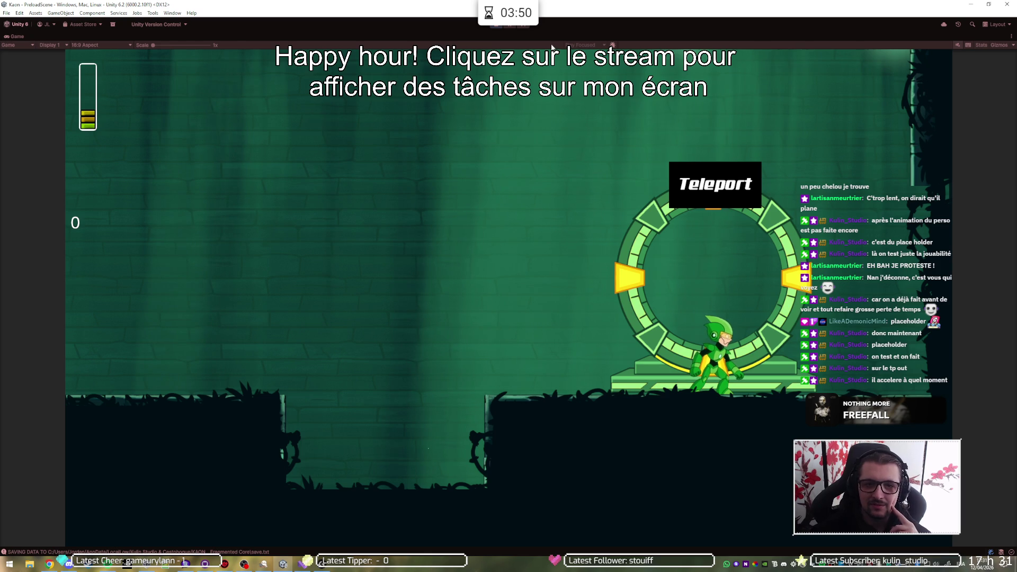
{"action": "left_click", "coordinate": [496, 27]}
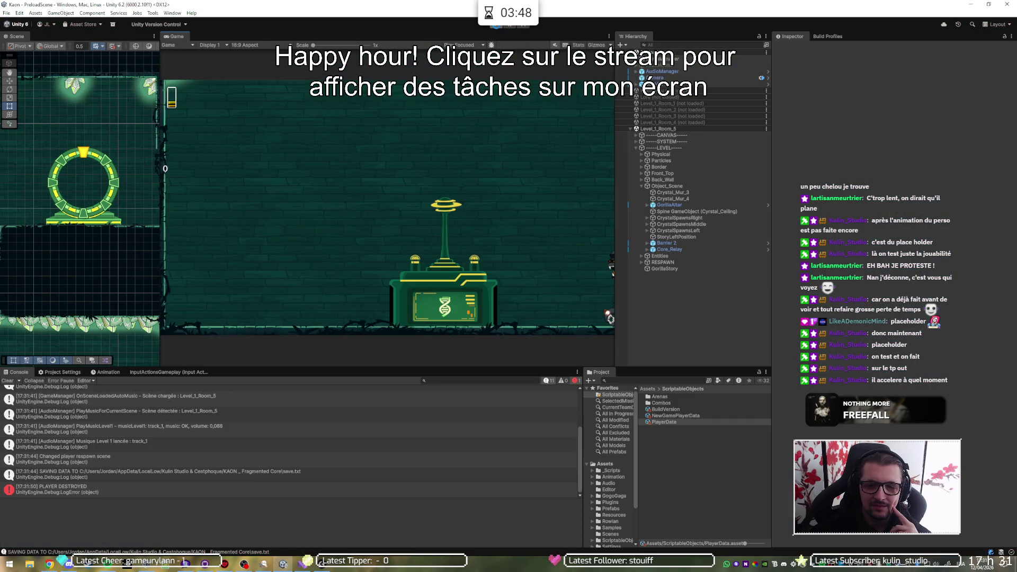
{"action": "left_click", "coordinate": [497, 26]}
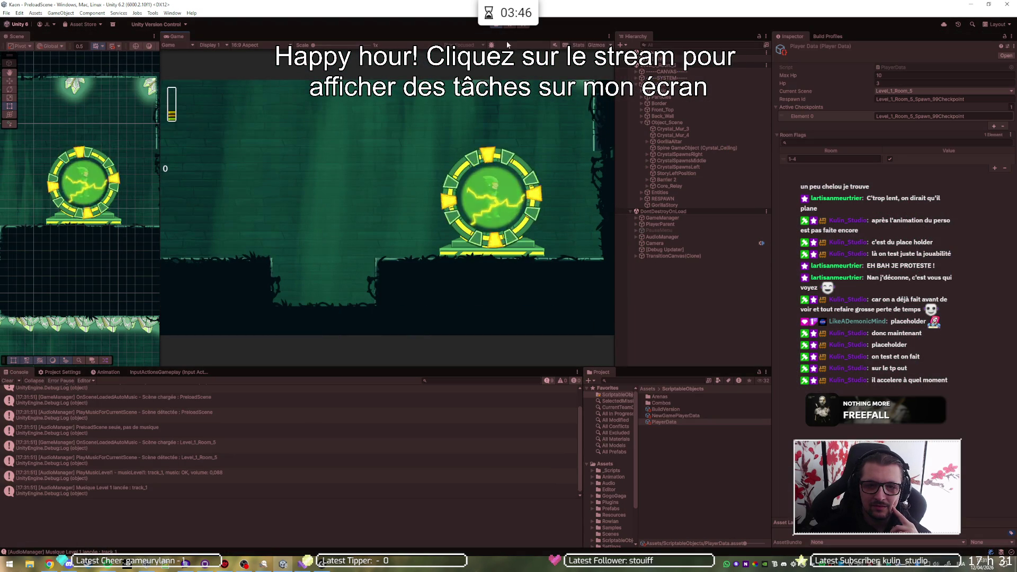
{"action": "key", "text": "shift+space"}
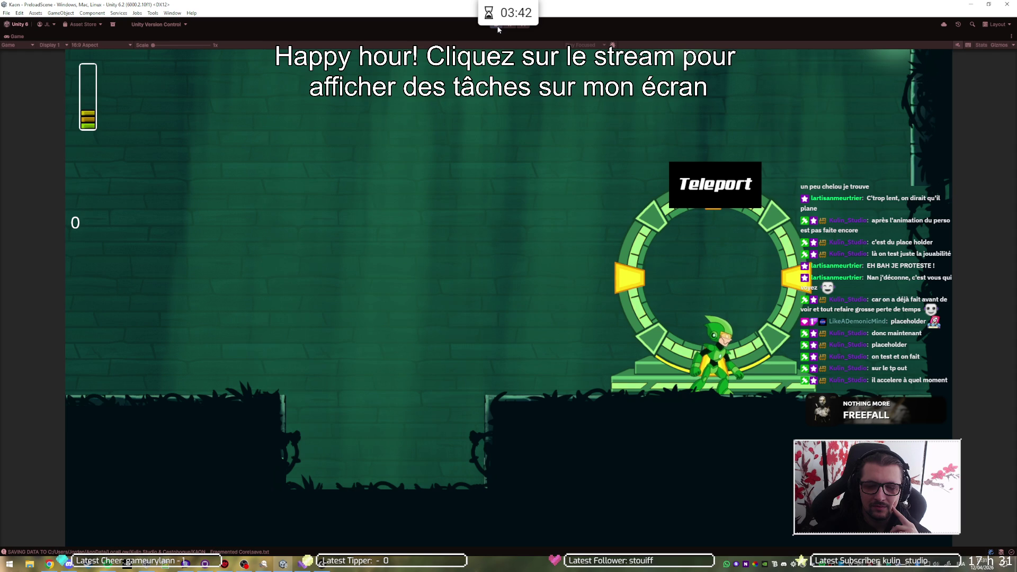
{"action": "left_click", "coordinate": [497, 26]}
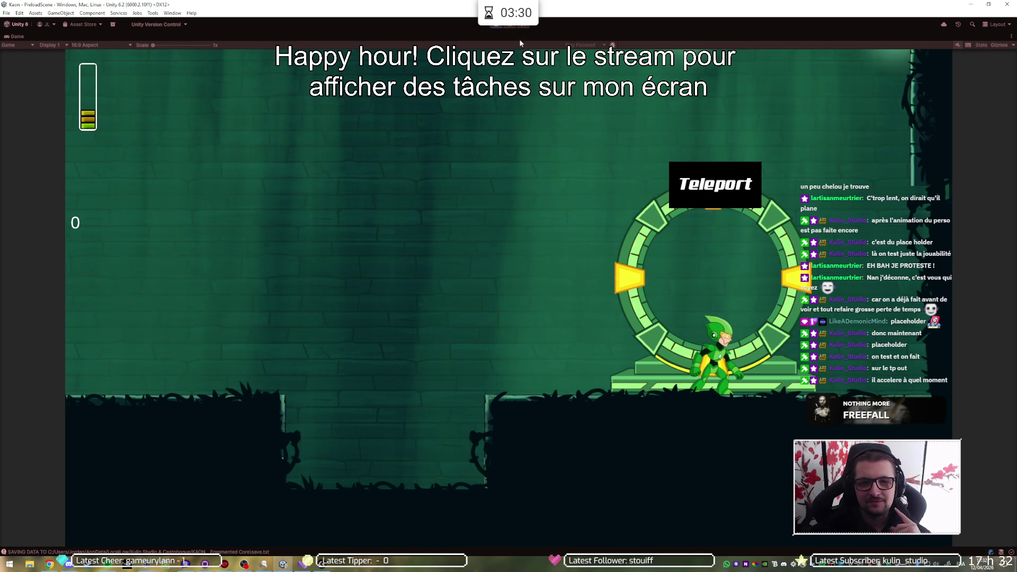
{"action": "left_click", "coordinate": [500, 28]}
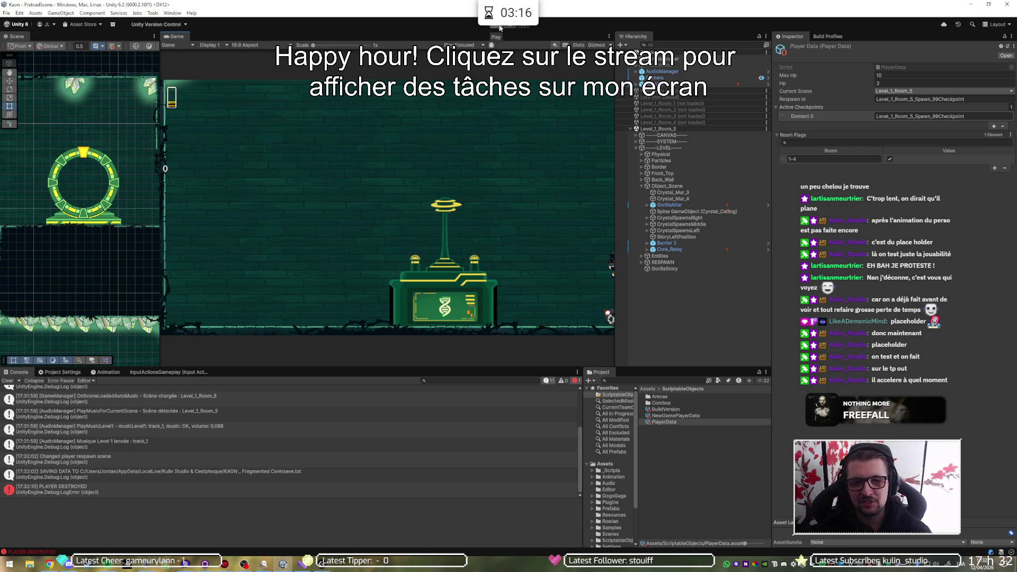
{"action": "left_click", "coordinate": [498, 28]}
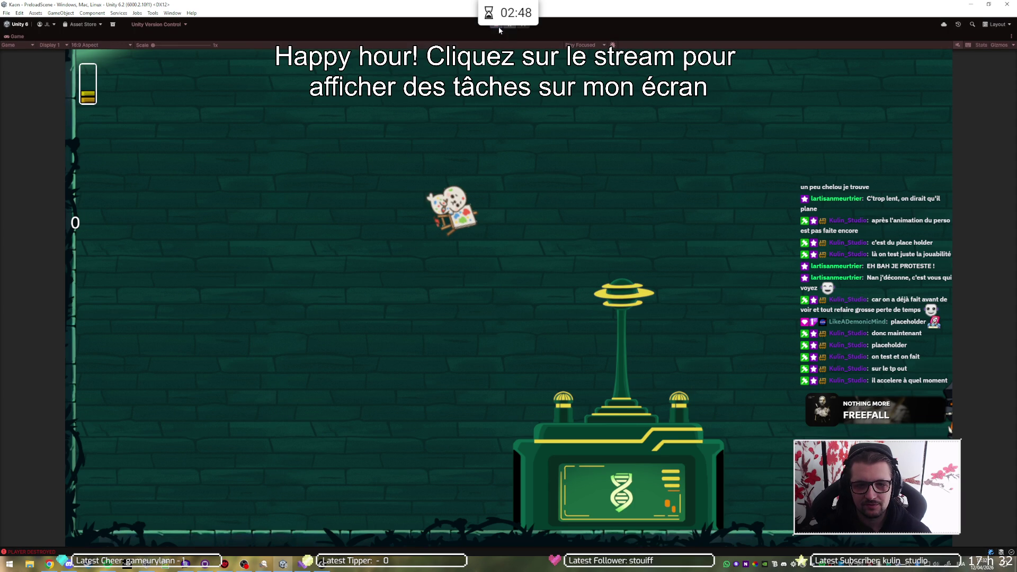
Step: Leave the maximized view and select ActionTooltip inside Core_Relay's ActionTooltipCanvas
{"action": "key", "text": "shift+space"}
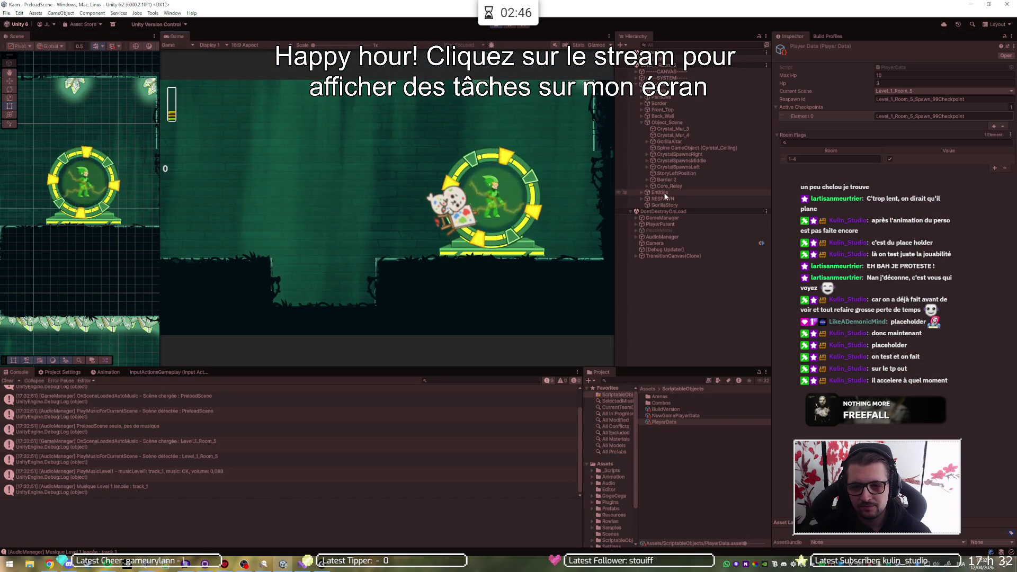
{"action": "left_click", "coordinate": [647, 186]}
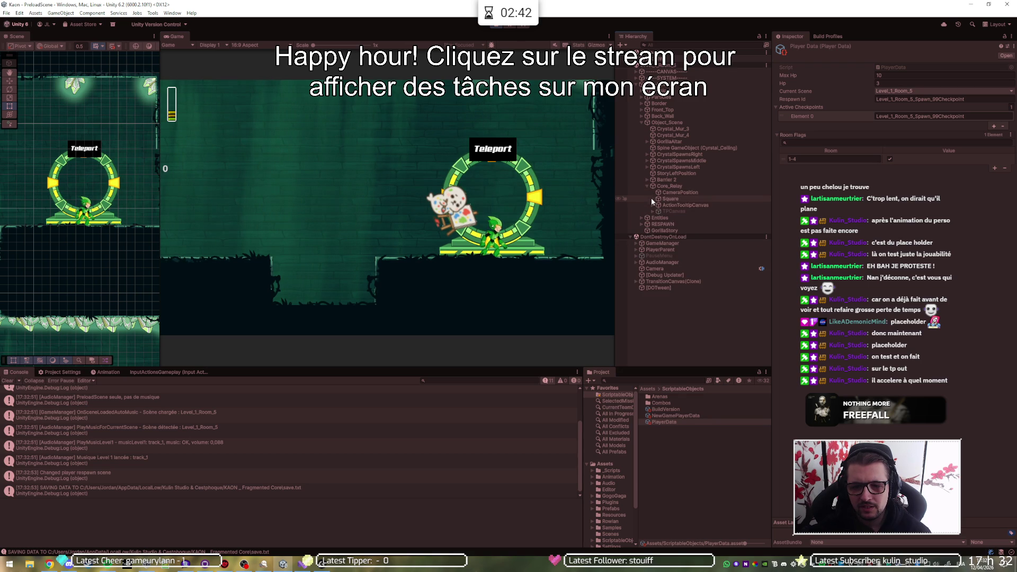
{"action": "left_click", "coordinate": [652, 205]}
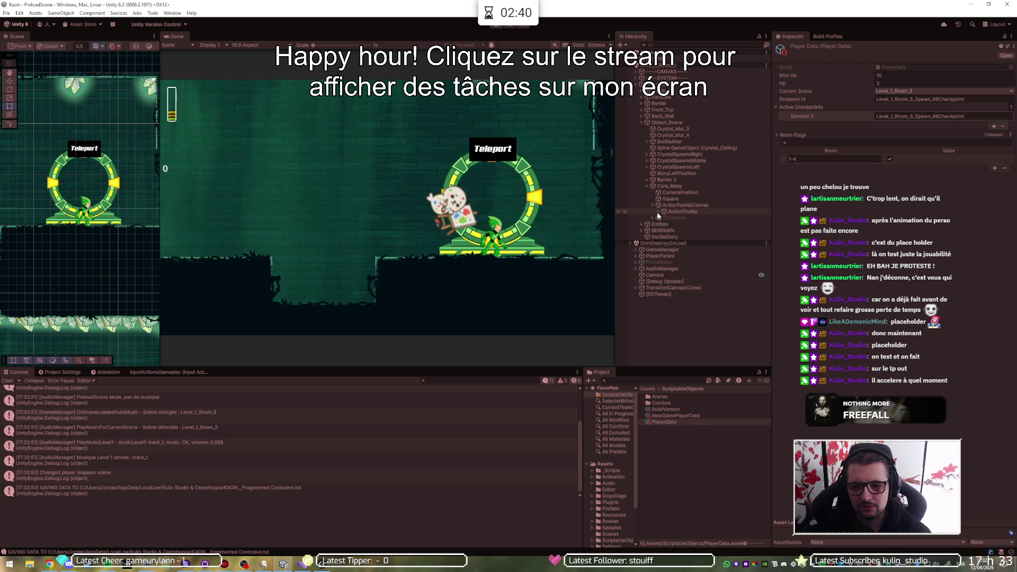
{"action": "left_click", "coordinate": [671, 210]}
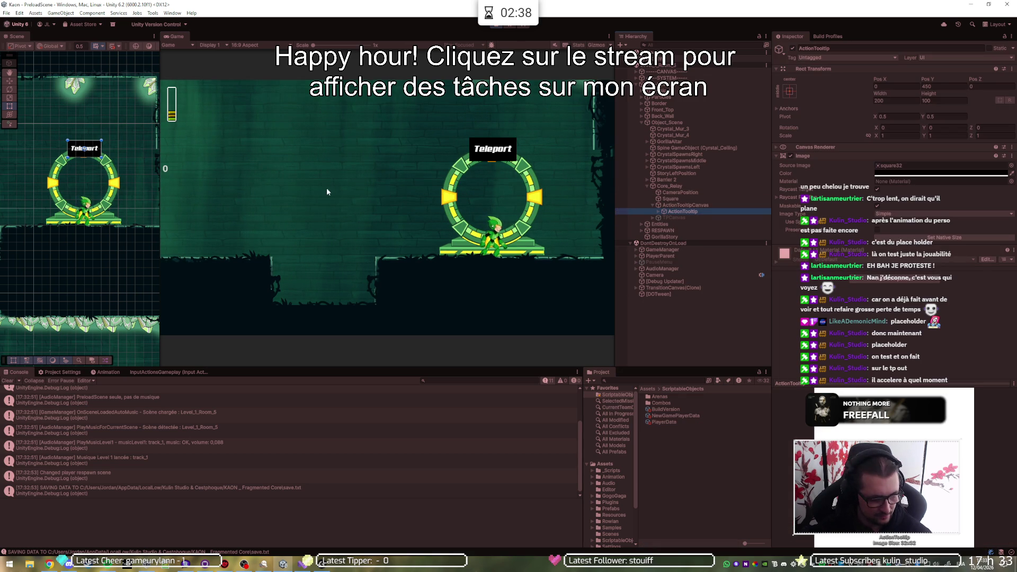
Step: Raise the Teleport tooltip's Pos Y from 450 to about 518 with the Move gizmo
{"action": "key", "text": "w"}
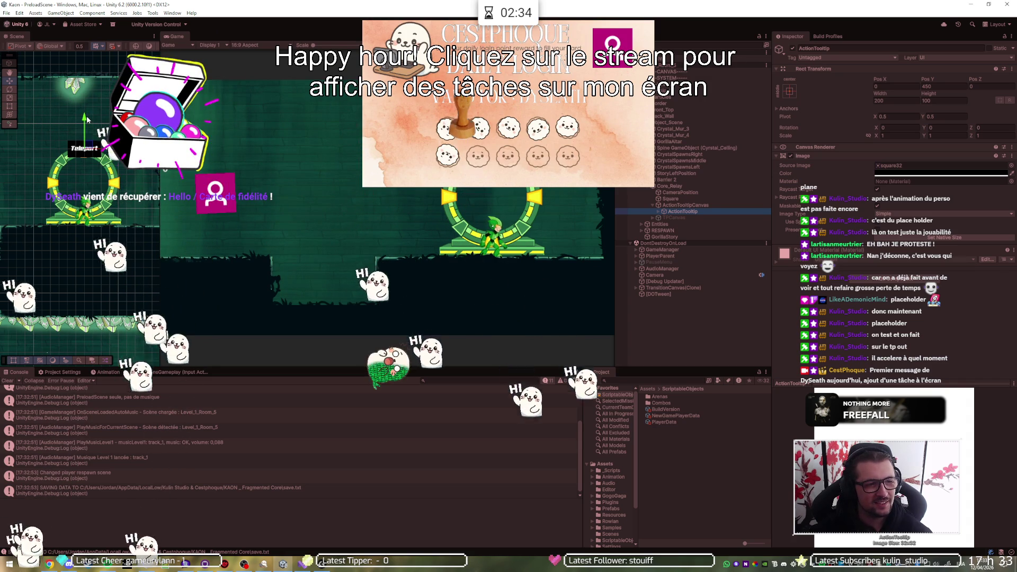
{"action": "left_click_drag", "start_coordinate": [86, 121], "coordinate": [86, 107]}
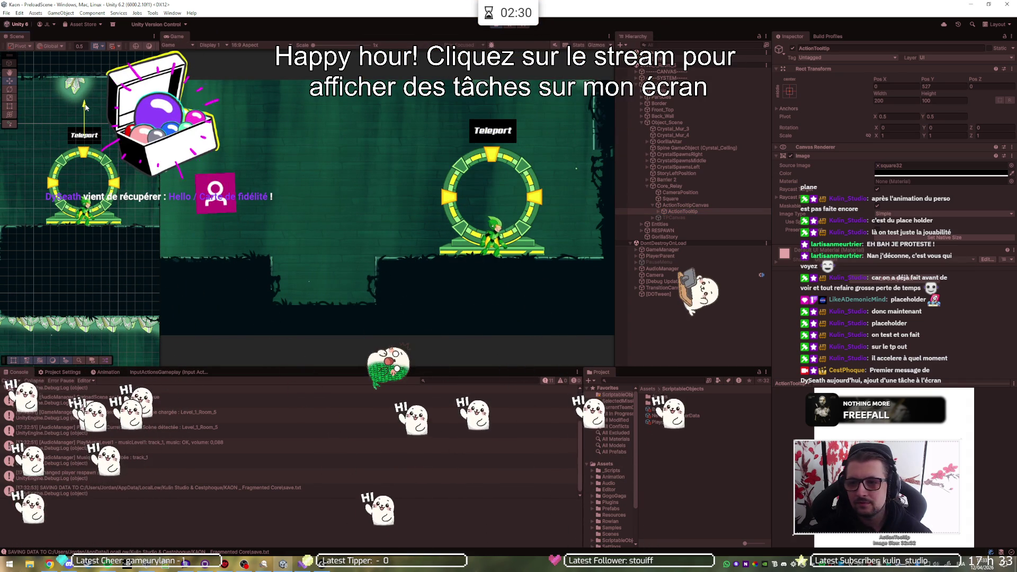
{"action": "left_click_drag", "start_coordinate": [85, 108], "coordinate": [87, 107]}
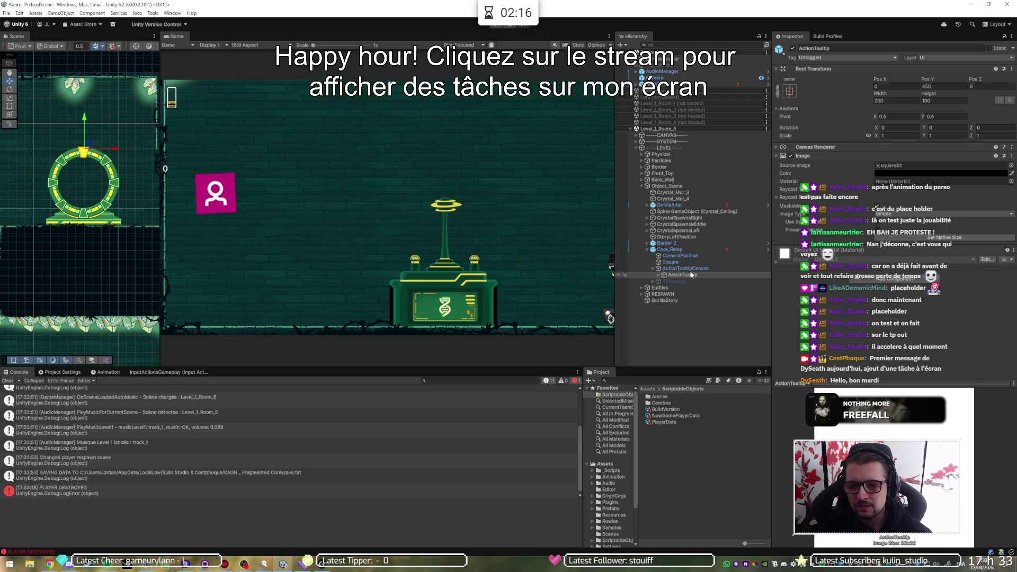
{"action": "left_click", "coordinate": [696, 250]}
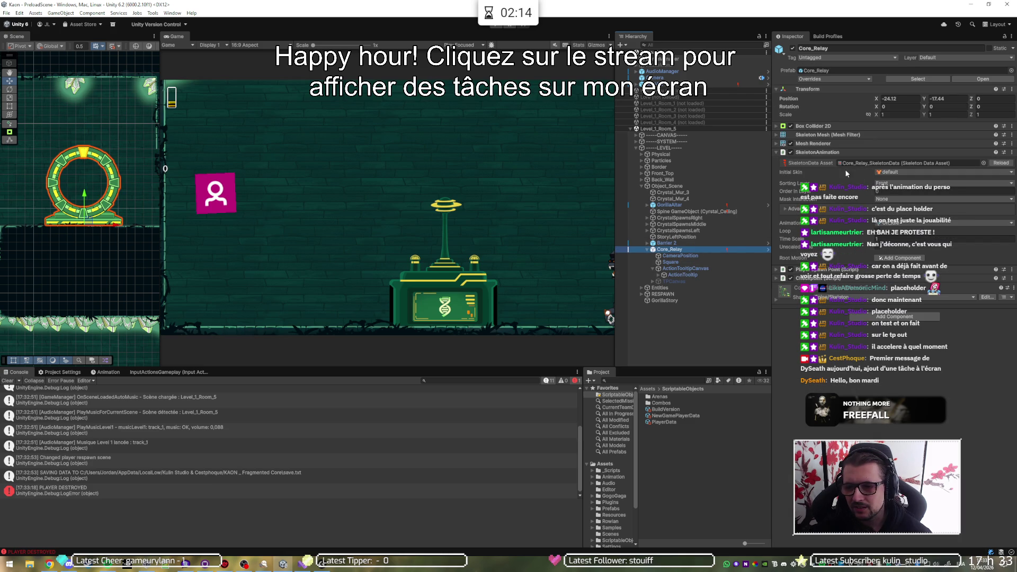
Step: Collapse SkeletonAnimation, inspect Core_Relay's Checkpoint (Script) settings, and start play mode
{"action": "left_click", "coordinate": [808, 151]}
{"action": "left_click", "coordinate": [813, 170]}
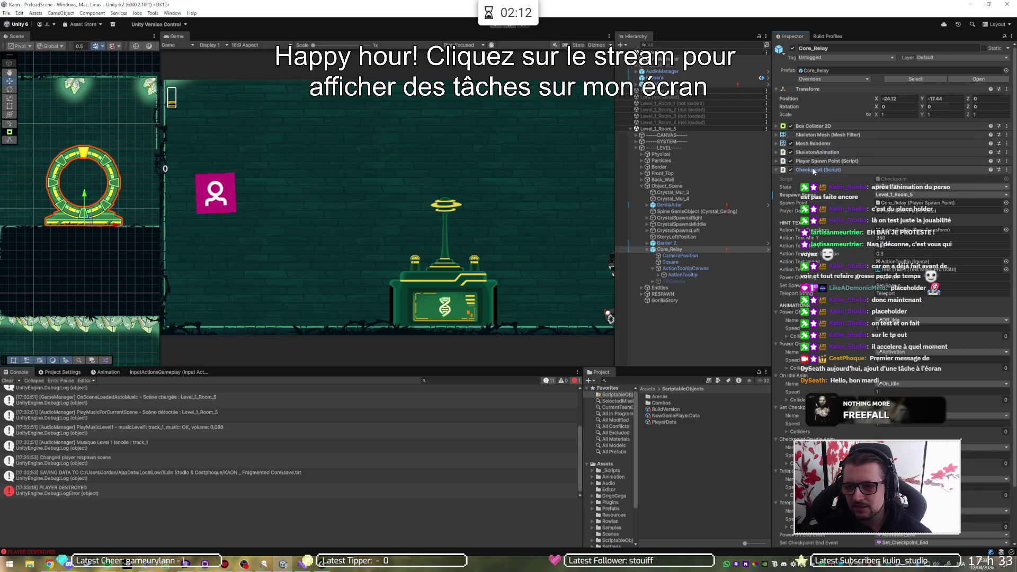
{"action": "scroll", "coordinate": [814, 170], "scroll_direction": "down", "scroll_amount": 3}
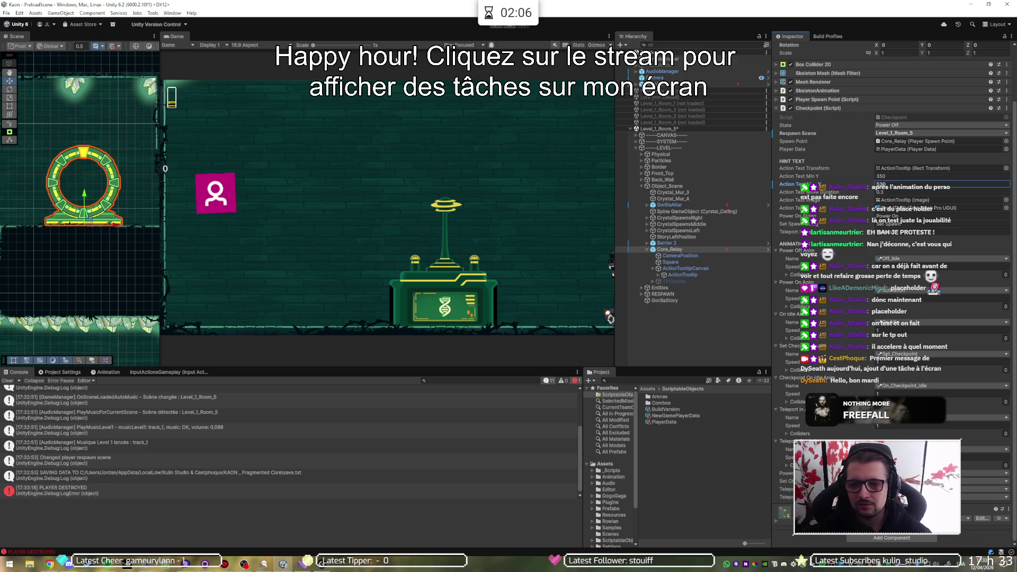
{"action": "left_click", "coordinate": [496, 26]}
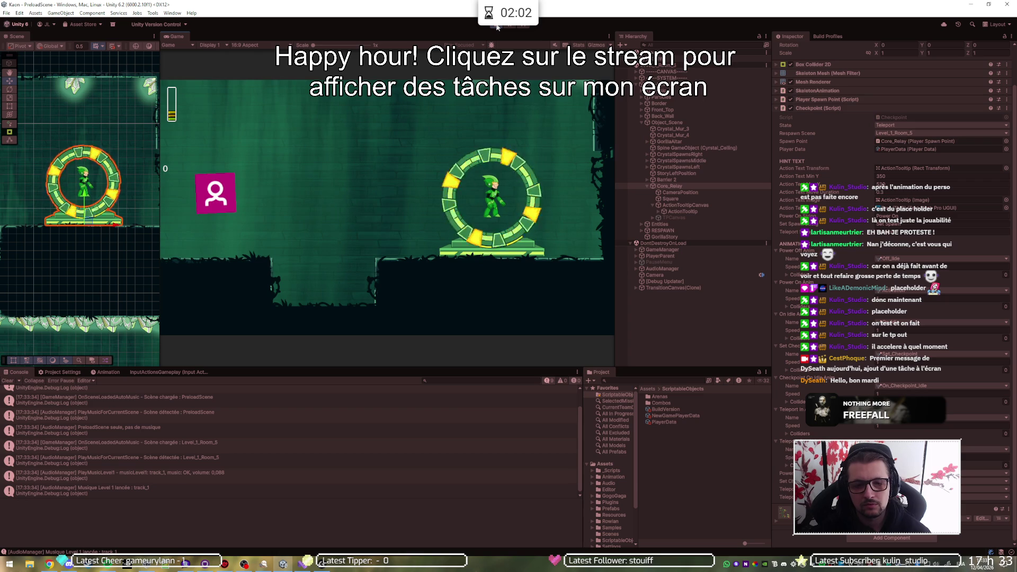
Step: Walk the player left and right beside the Core Relay portal to confirm the Teleport tooltip appears
{"action": "key", "text": "Left"}
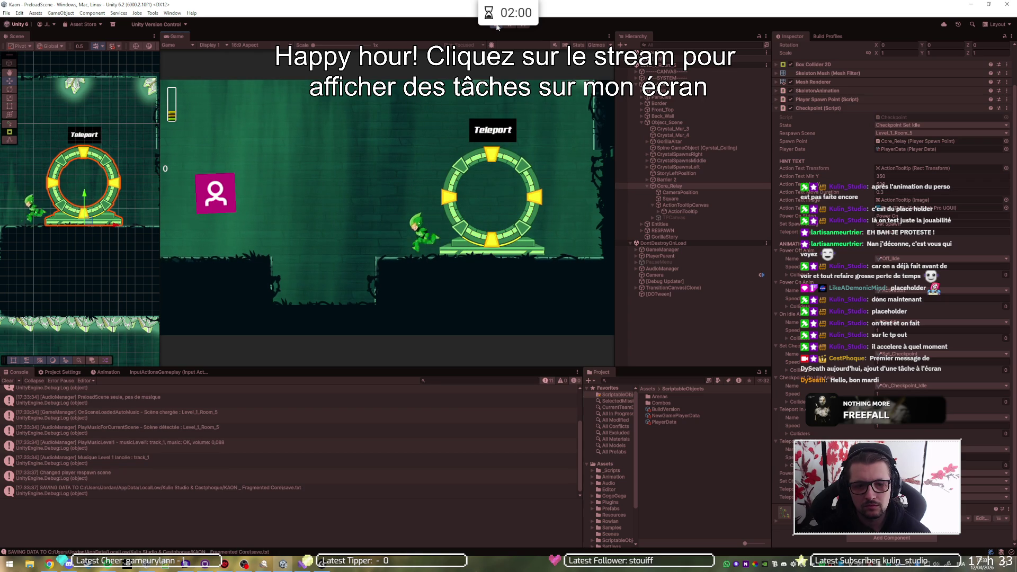
{"action": "key", "text": "Right"}
{"action": "key", "text": "Left"}
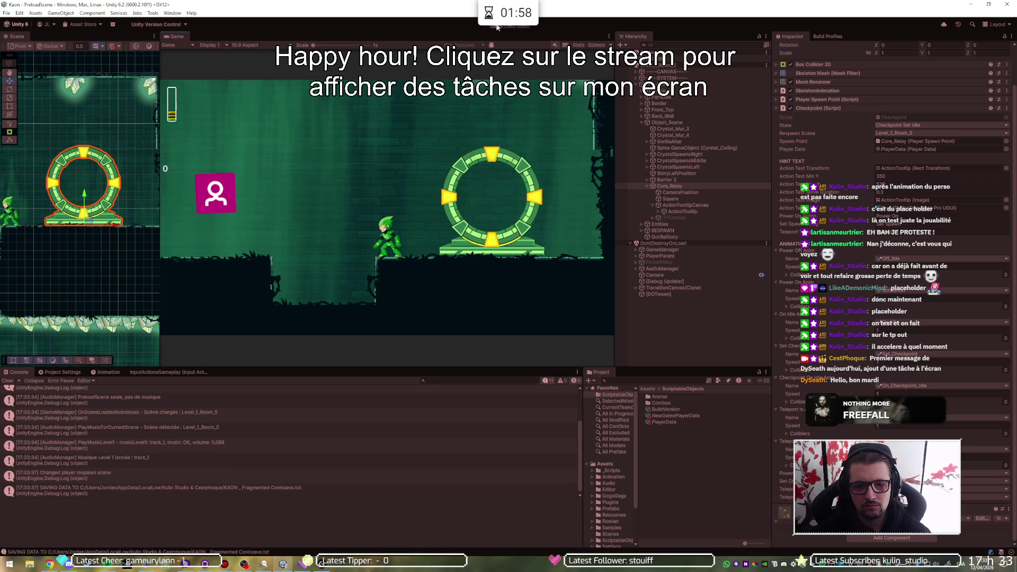
{"action": "key", "text": "Right"}
{"action": "key", "text": "Left"}
{"action": "key", "text": "Right"}
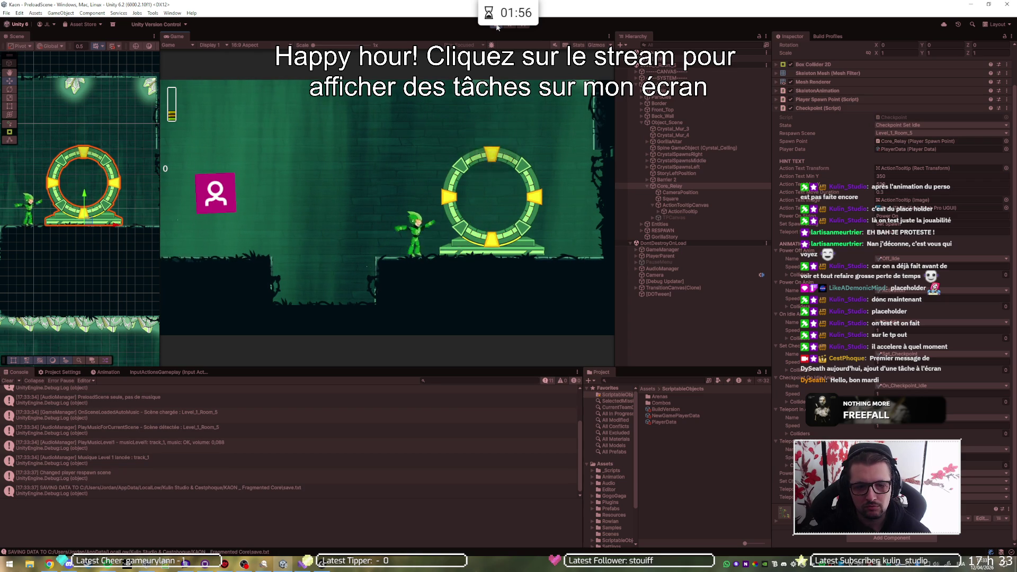
{"action": "key", "text": "Left"}
{"action": "key", "text": "Right"}
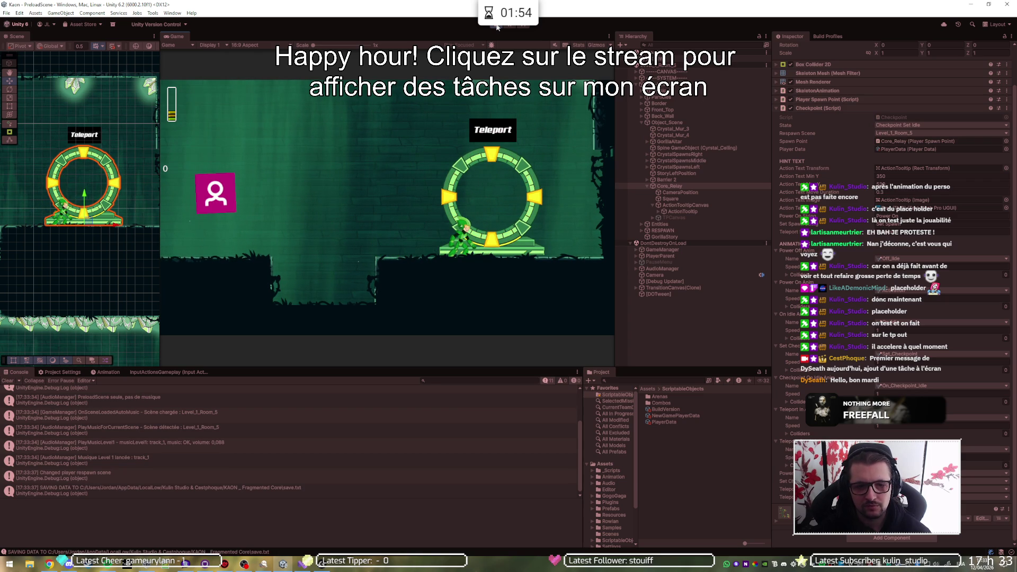
Step: Stop the play test and check the current date and time
{"action": "left_click", "coordinate": [497, 28]}
{"action": "key", "text": "e"}
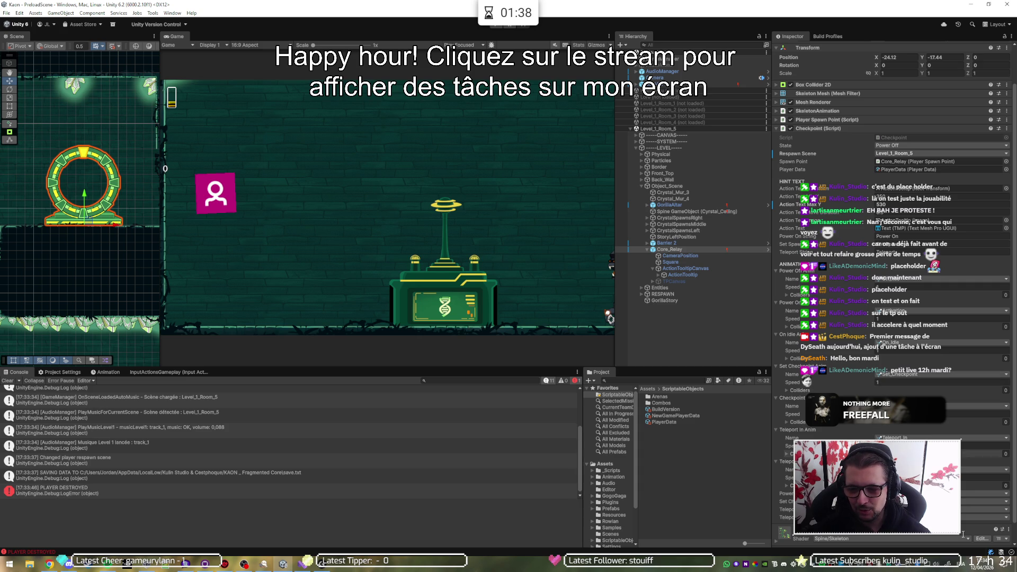
{"action": "left_click", "coordinate": [982, 566]}
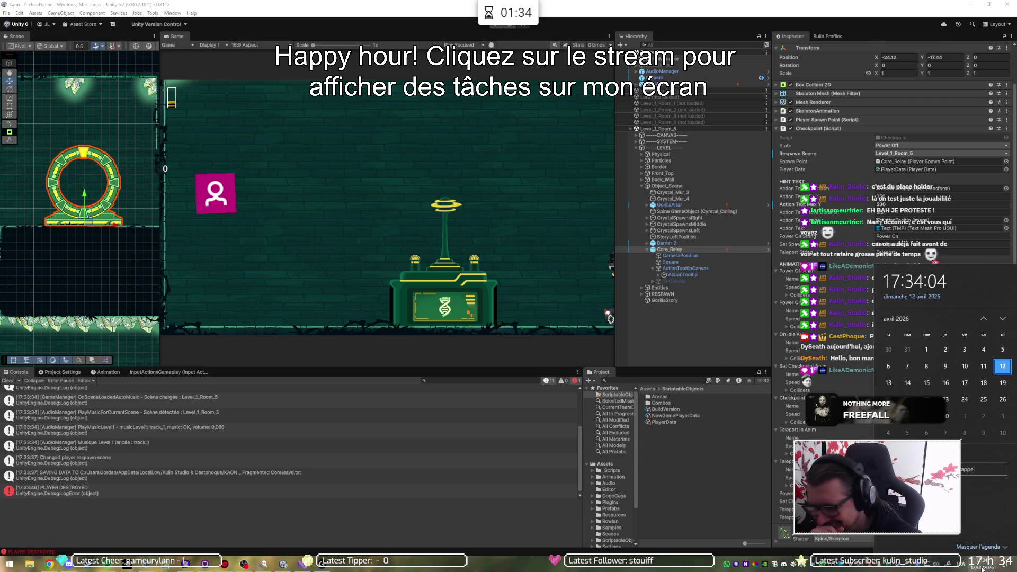
{"action": "left_click", "coordinate": [739, 457]}
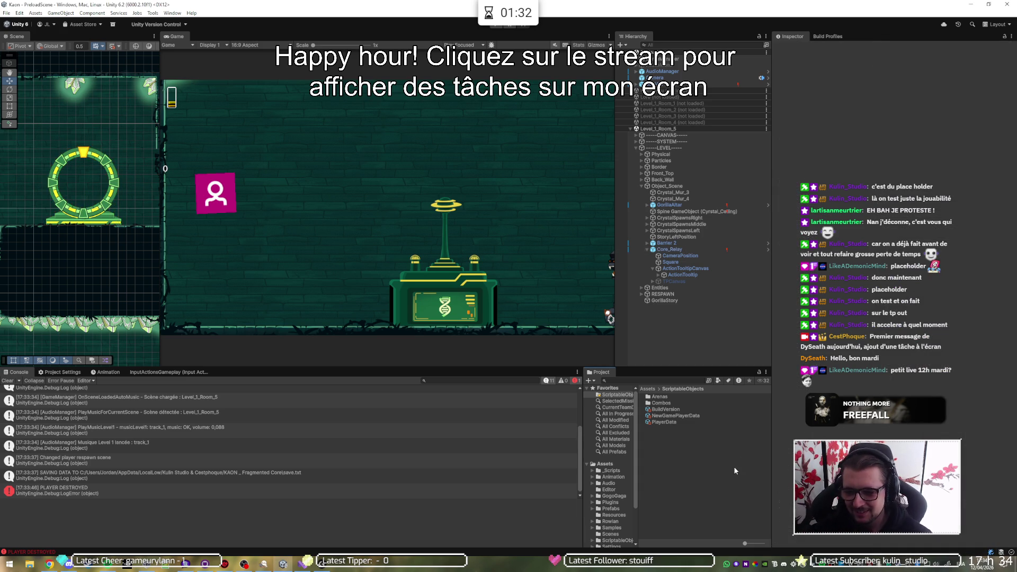